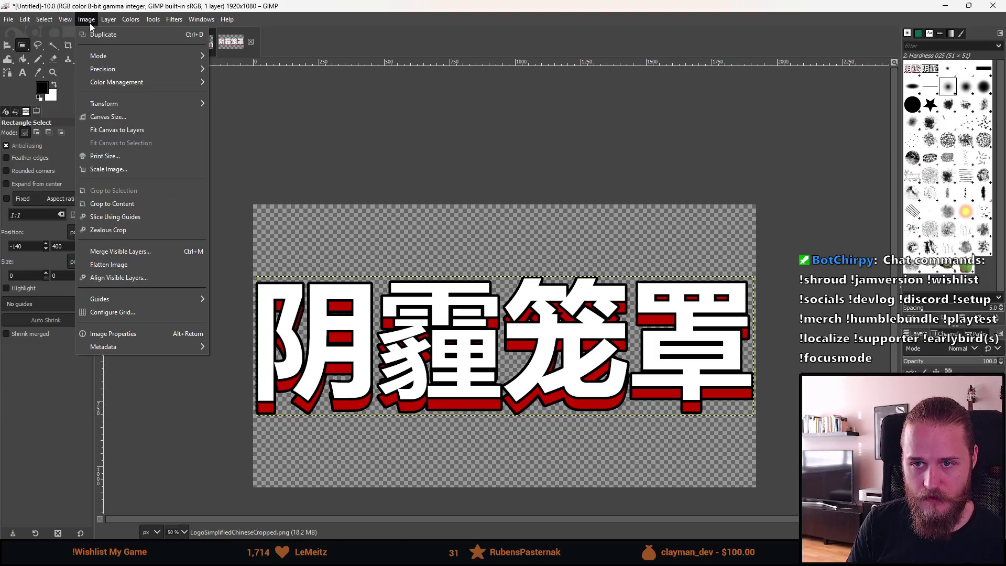
# Scale the Chinese title logo image to a width of 1280, giving 1280×720
pyautogui.click(144, 165)
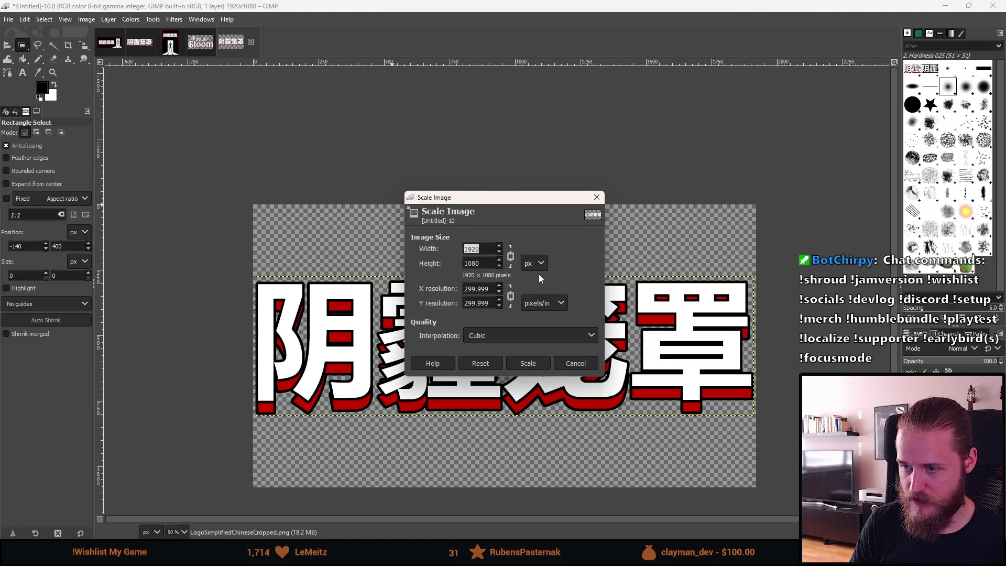
pyautogui.write('1280')
pyautogui.press('Tab')
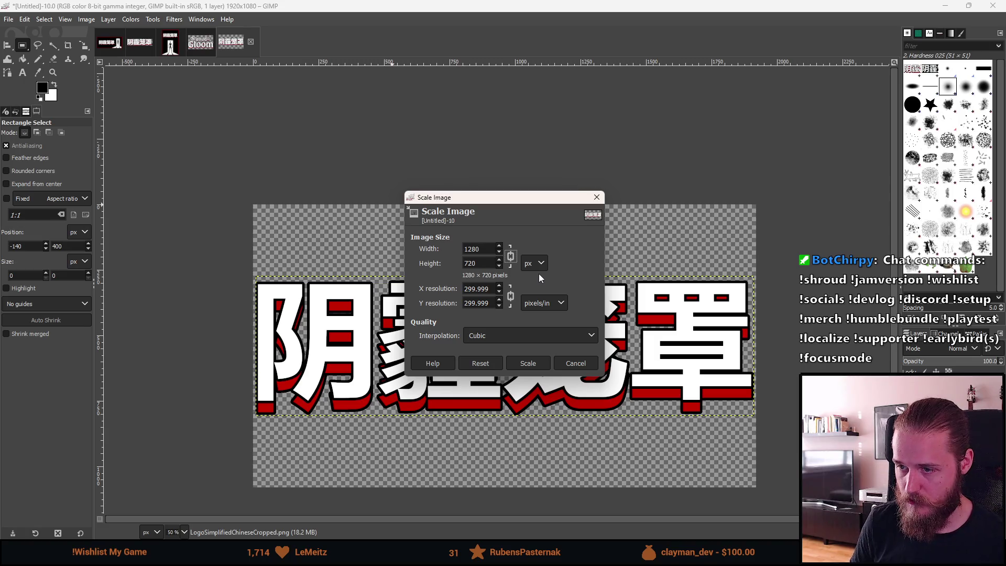
pyautogui.click(520, 363)
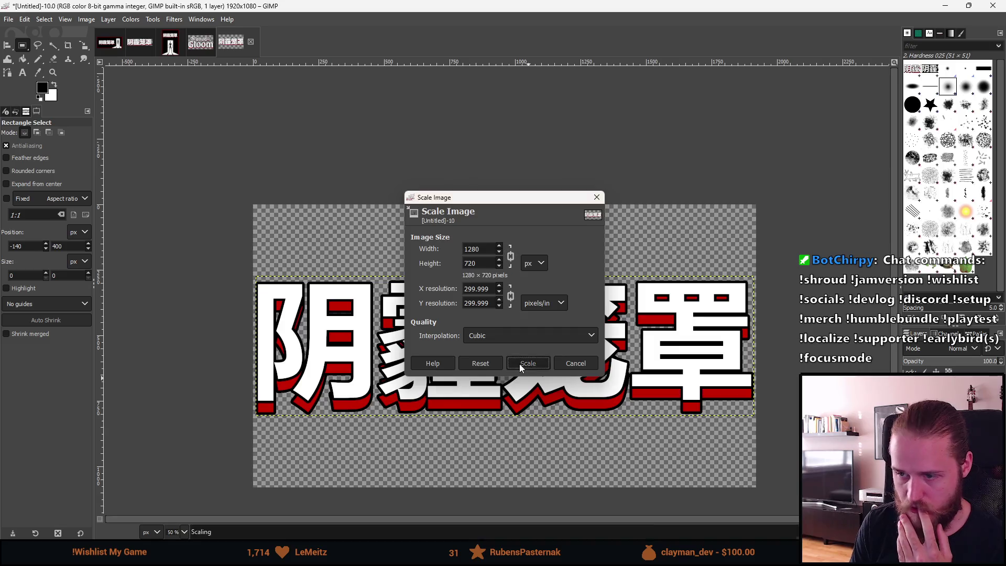
pyautogui.keyDown('ctrl'); pyautogui.scroll(5, 360, 329); pyautogui.keyUp('ctrl')
# Look over the English library logo image, then return to the Chinese logo image
pyautogui.scroll(-3, 359, 330)
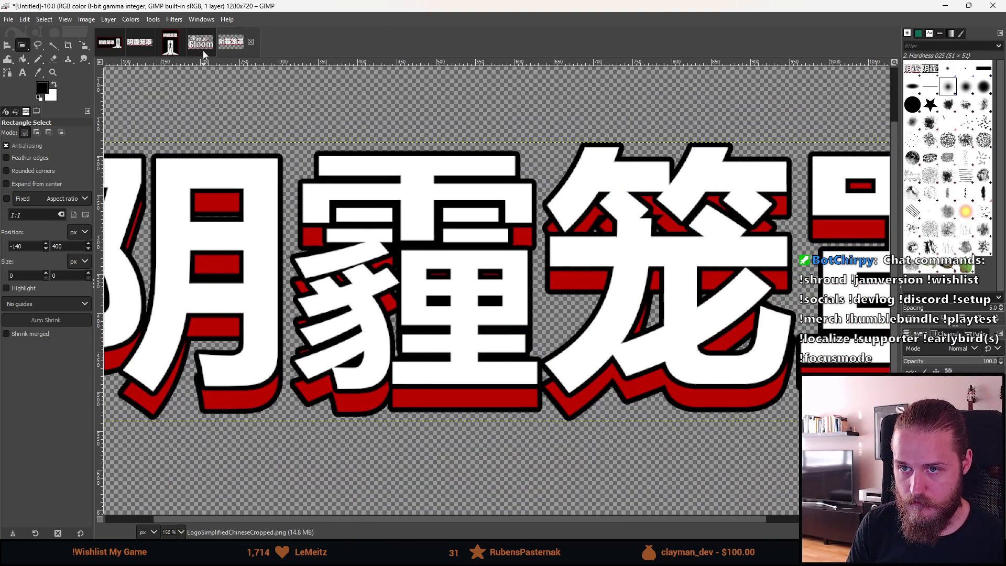
pyautogui.click(202, 46)
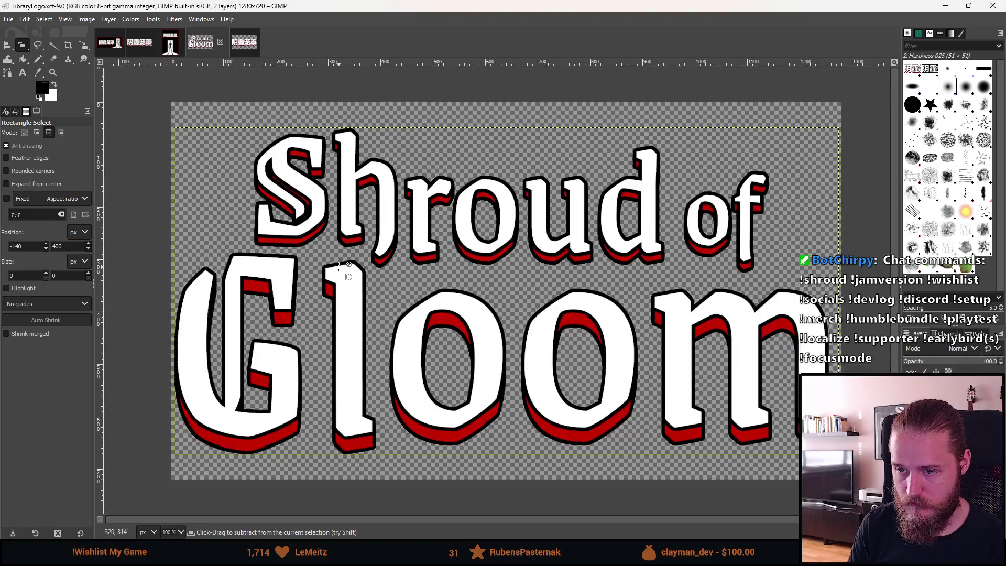
pyautogui.scroll(3, 348, 269)
pyautogui.scroll(-3, 348, 269)
pyautogui.click(239, 46)
pyautogui.scroll(-2, 352, 278)
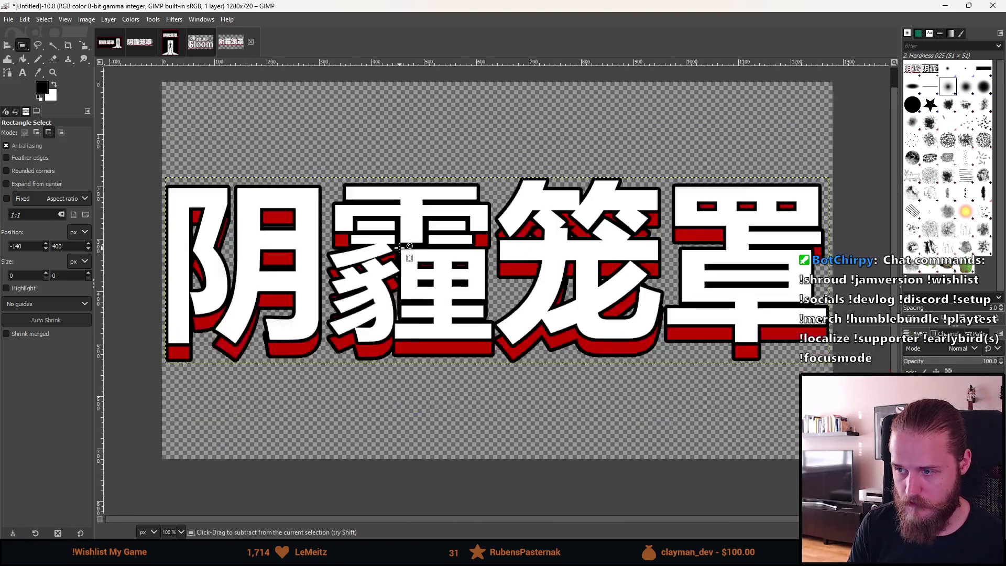
# Centre the Chinese text layer vertically, aligned relative to the whole image
pyautogui.press('q')
pyautogui.click(352, 278)
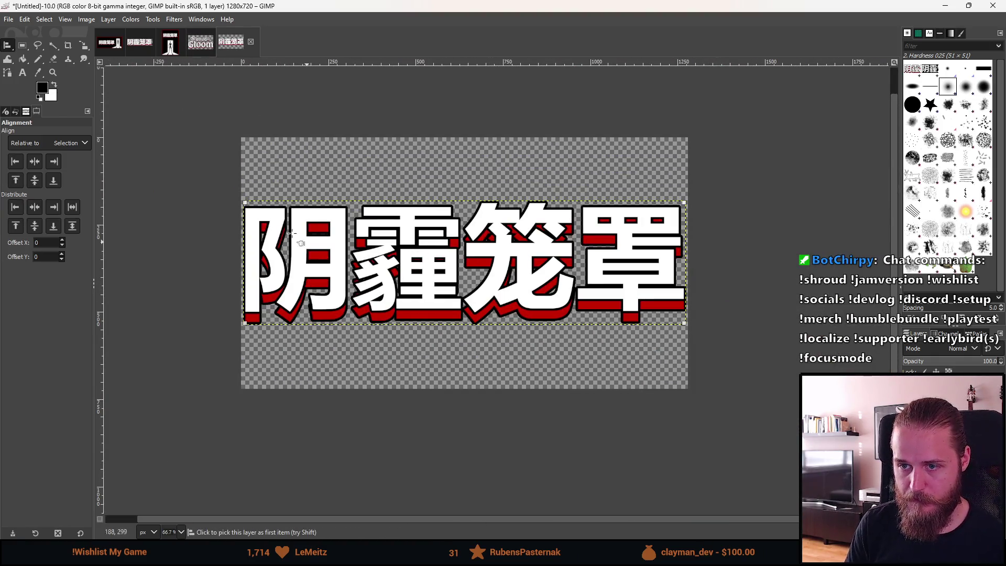
pyautogui.click(76, 142)
pyautogui.click(52, 172)
pyautogui.click(38, 181)
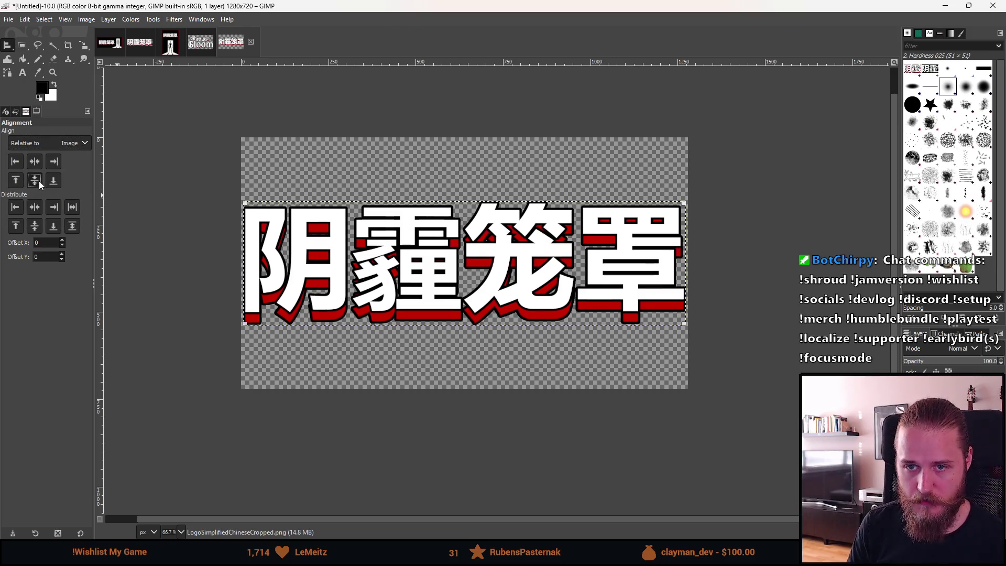
pyautogui.click(23, 45)
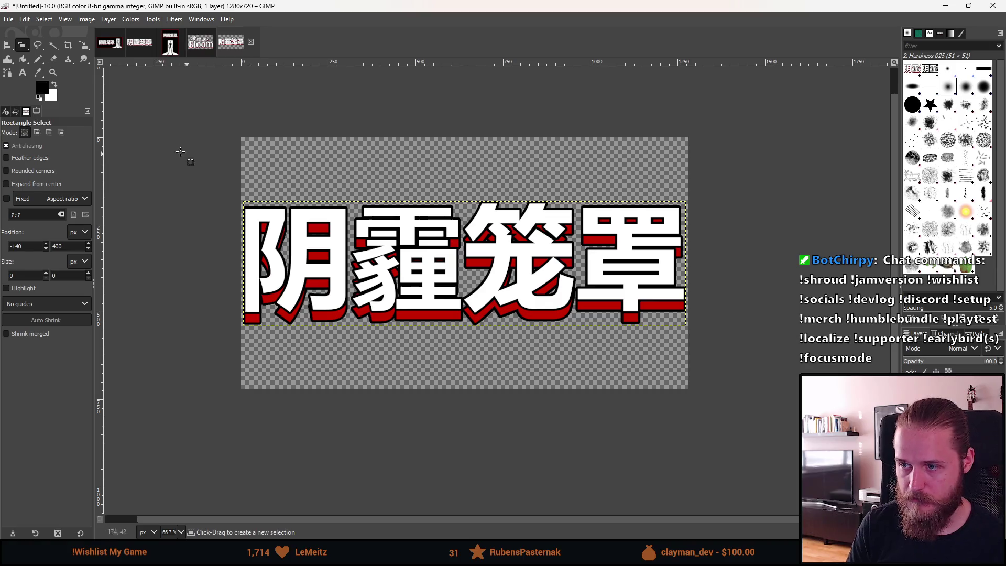
# Close the English LibraryLogo image tab
pyautogui.click(195, 49)
pyautogui.click(219, 42)
pyautogui.scroll(-4, 354, 275)
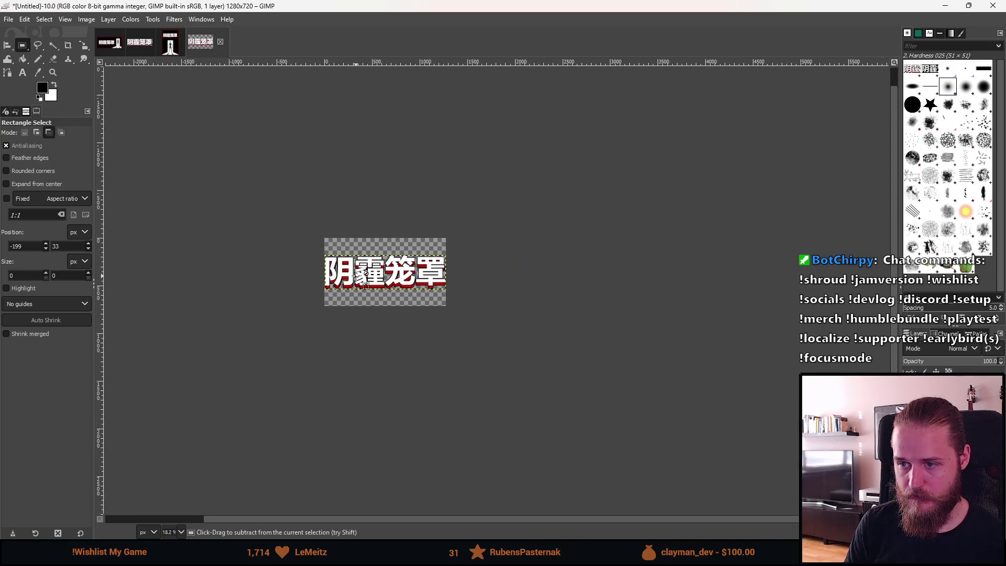
pyautogui.scroll(4, 357, 286)
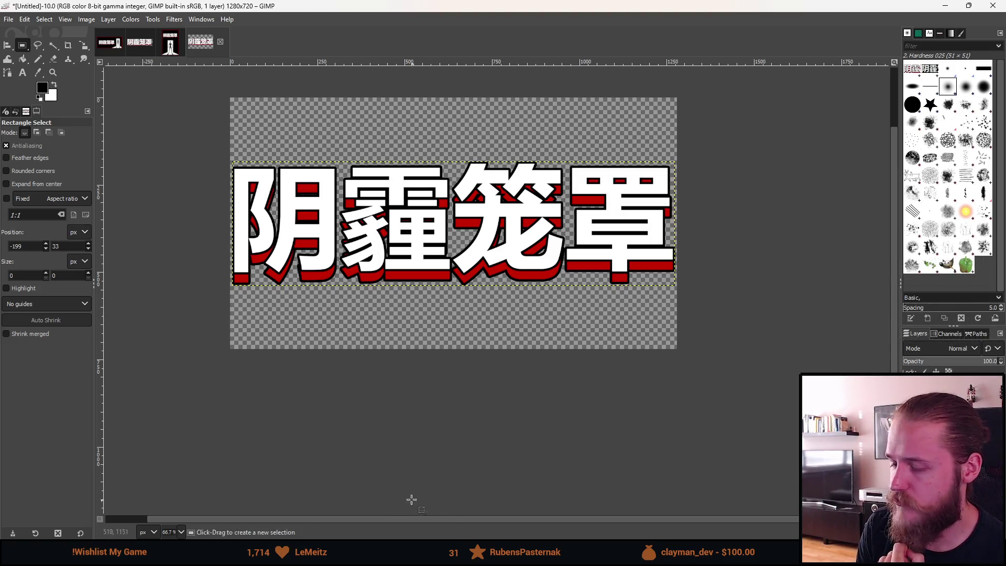
# Bring Steam to the front and dismiss its pop-up to reach the library
pyautogui.moveTo(434, 552)
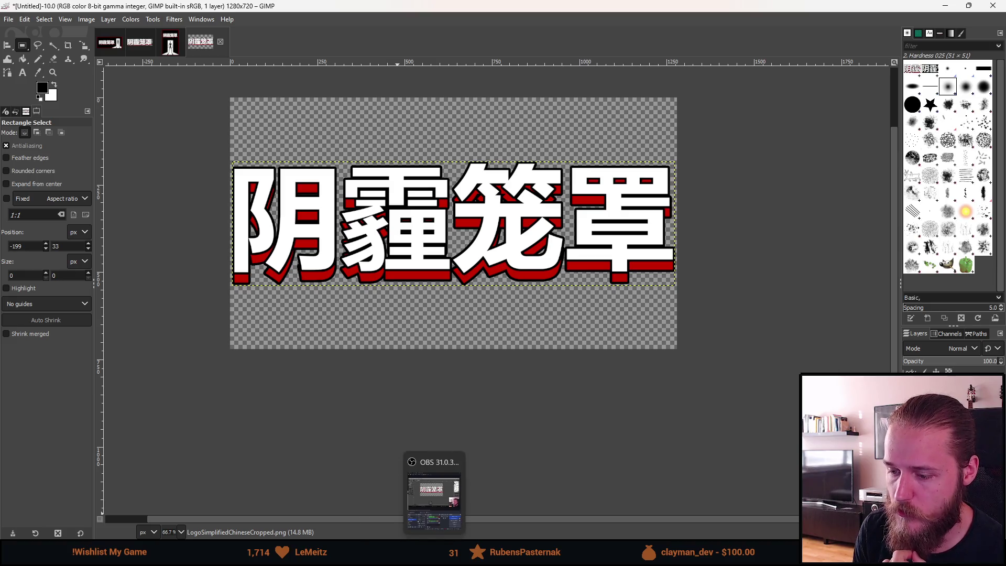
pyautogui.click(434, 492)
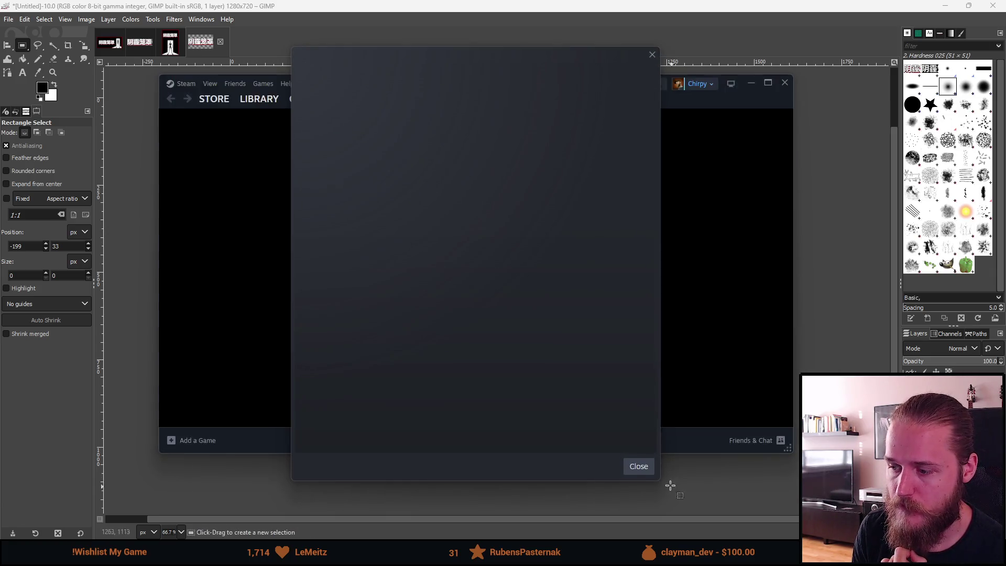
pyautogui.click(637, 467)
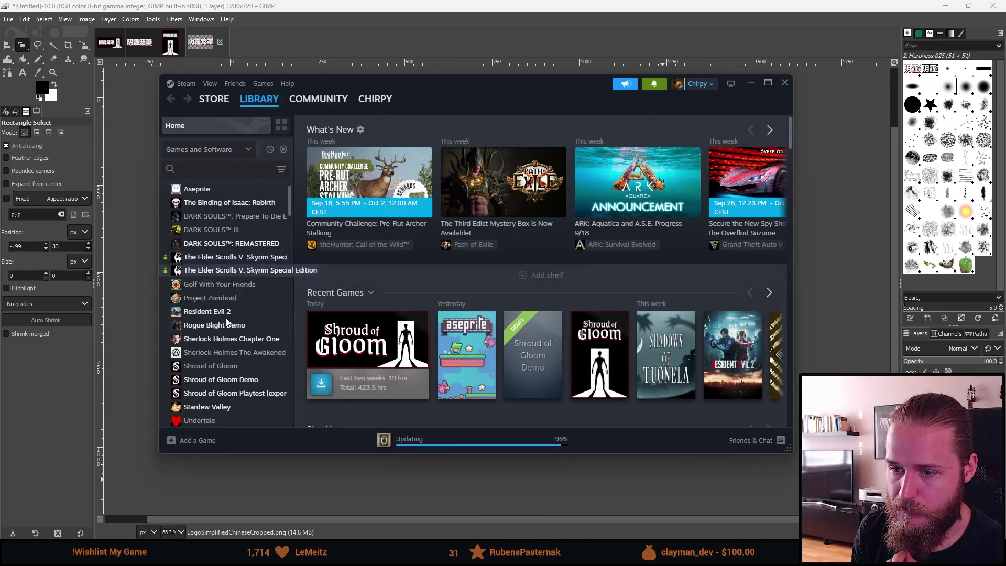
pyautogui.scroll(-3, 228, 344)
pyautogui.scroll(2, 229, 339)
# Browse the Shroud of Gloom Demo, Playtest and Sherlock Holmes pages, ending on the Demo
pyautogui.click(226, 288)
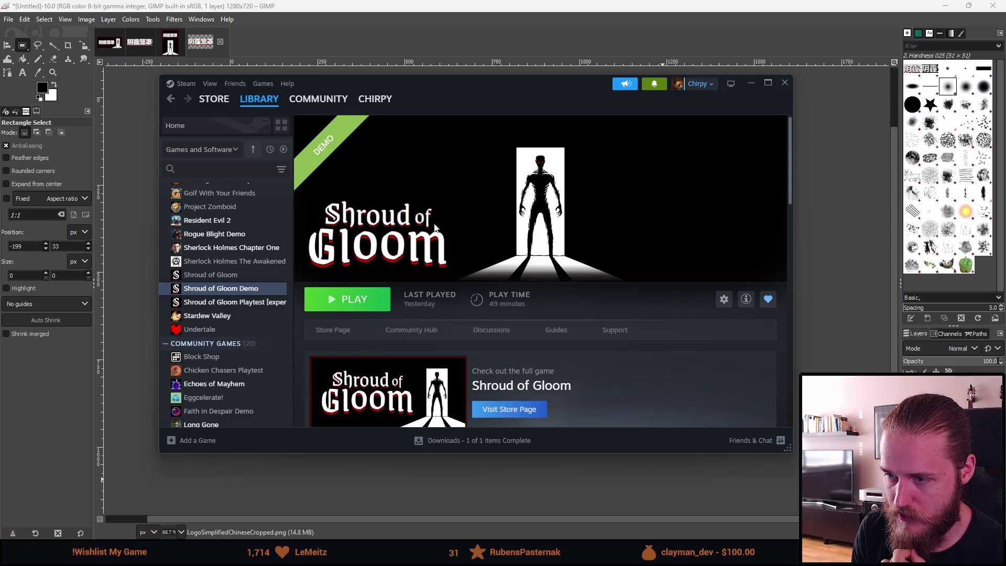
pyautogui.click(254, 315)
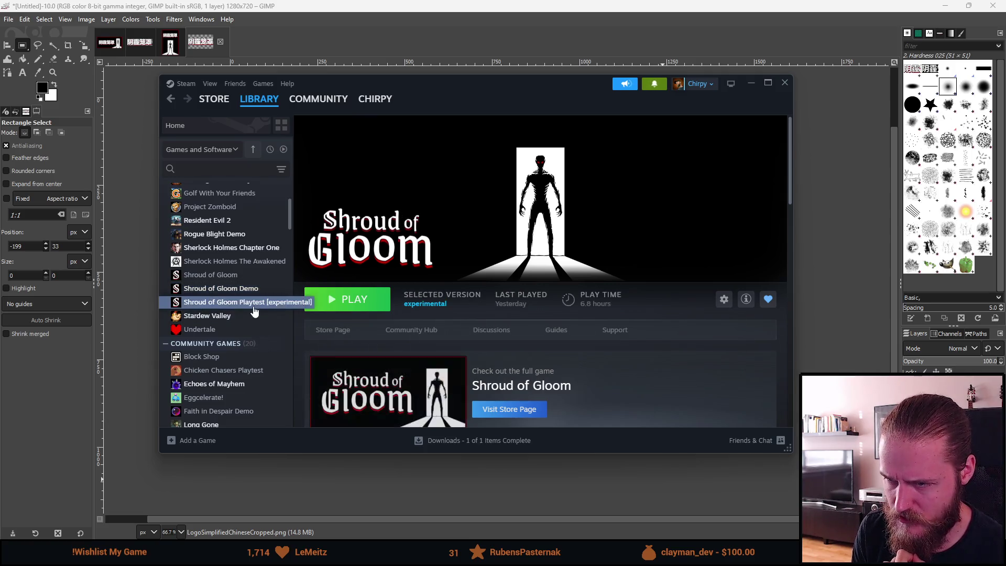
pyautogui.click(235, 247)
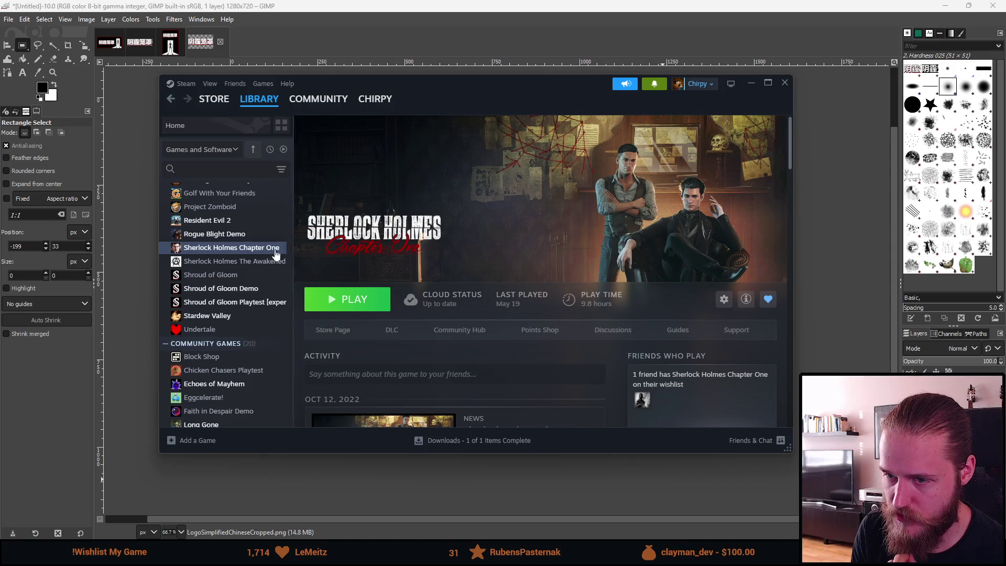
pyautogui.click(223, 289)
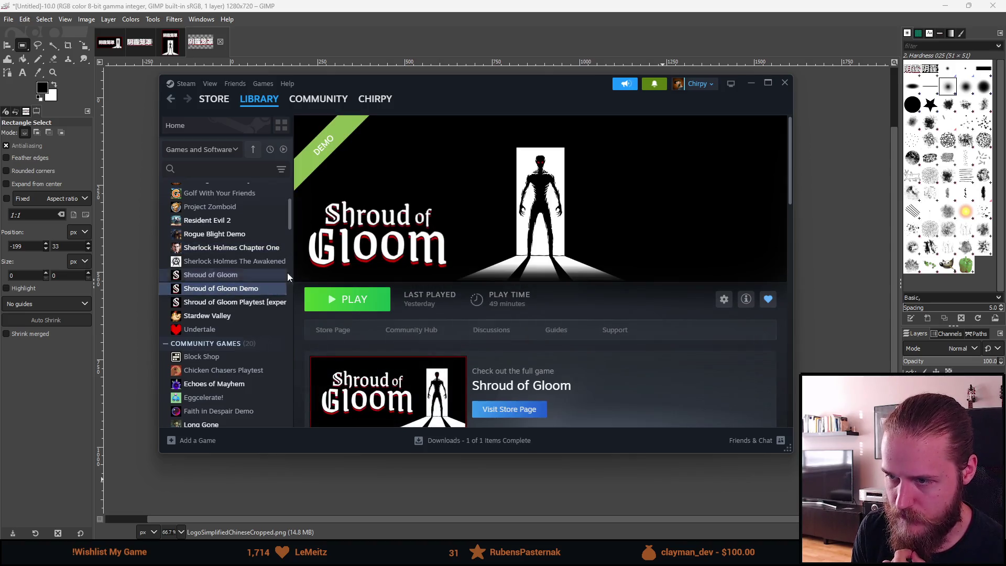
pyautogui.click(750, 85)
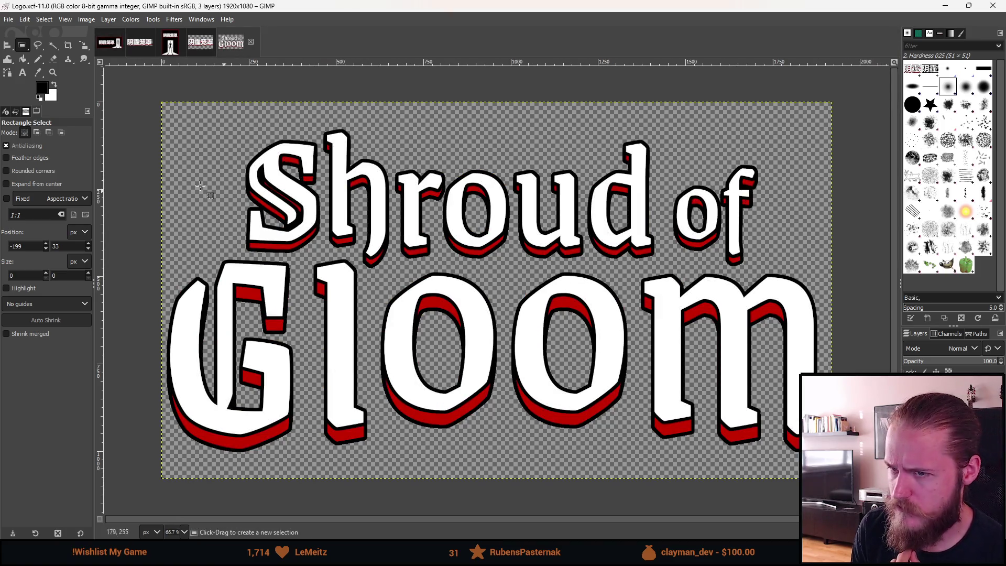
# Try Crop to Content on the English logo image, then undo it
pyautogui.click(51, 19)
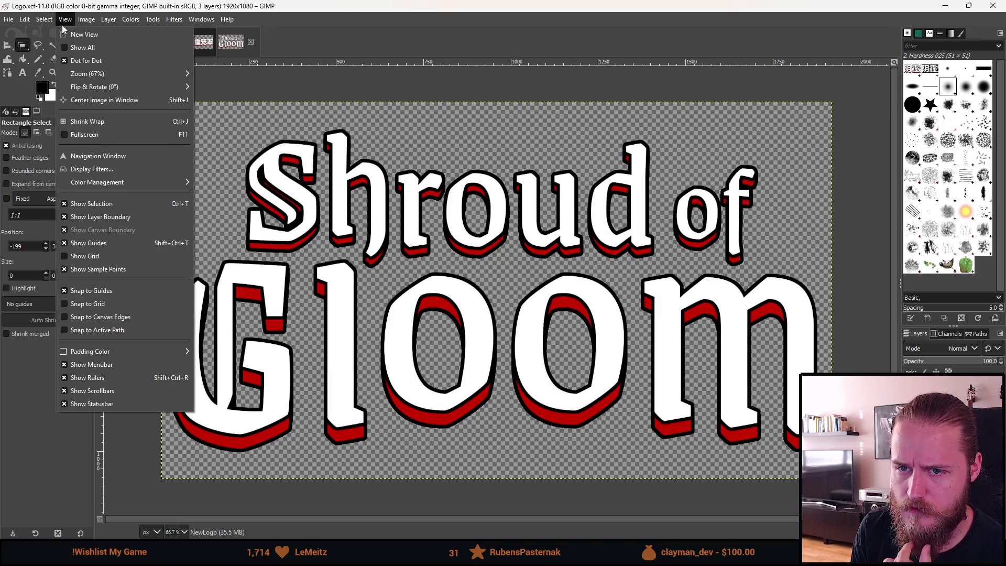
pyautogui.moveTo(86, 19)
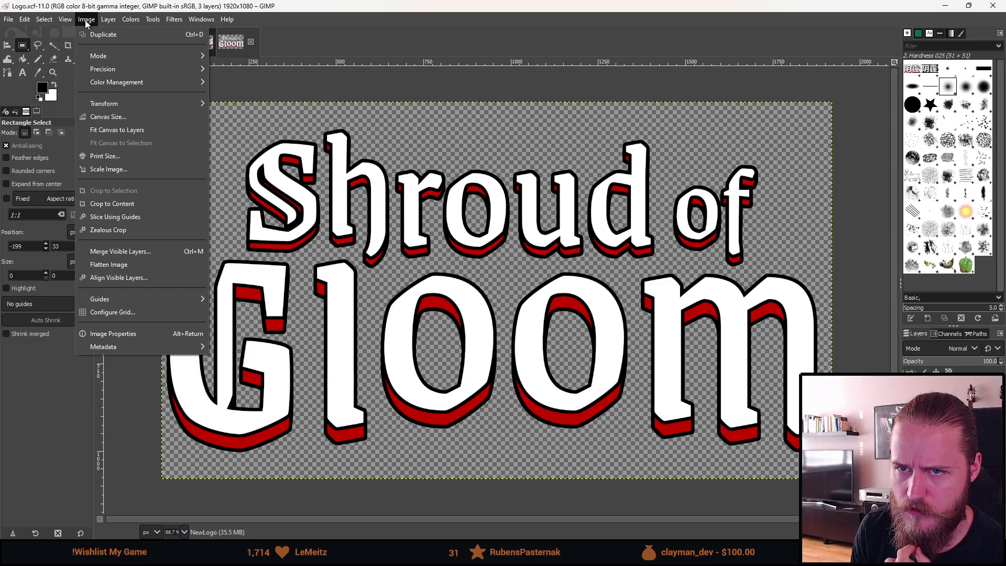
pyautogui.click(131, 205)
pyautogui.hotkey('ctrl', 'z')
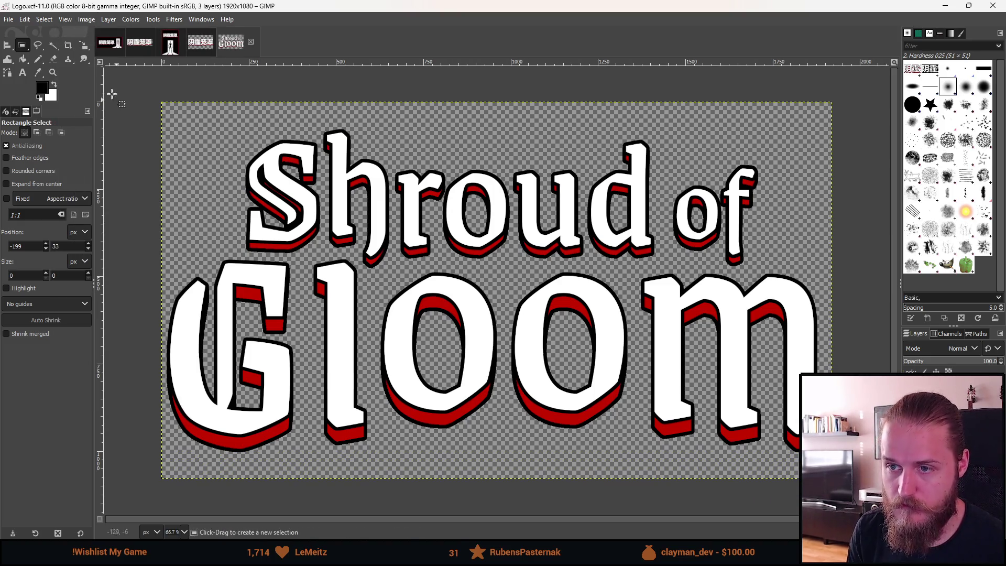
# Cancel the Scale Image dialog, keeping 1920×1080, and close the English Logo.xcf
pyautogui.click(80, 19)
pyautogui.click(121, 170)
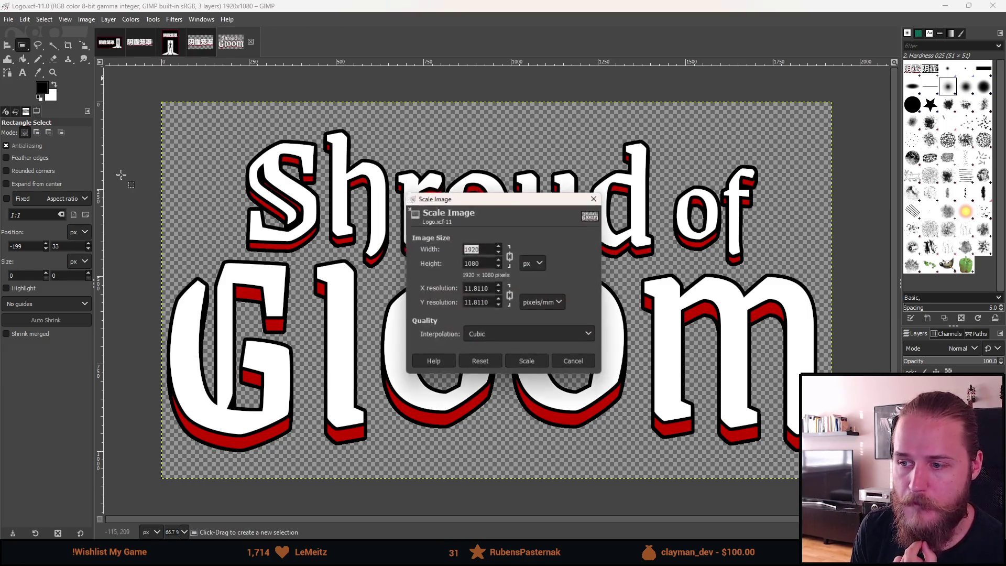
pyautogui.click(586, 366)
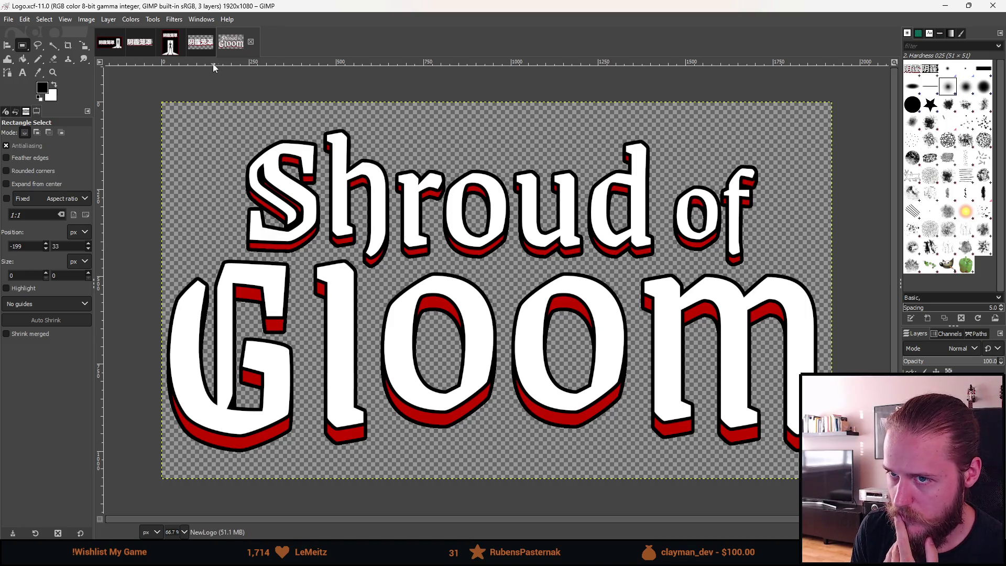
pyautogui.click(251, 42)
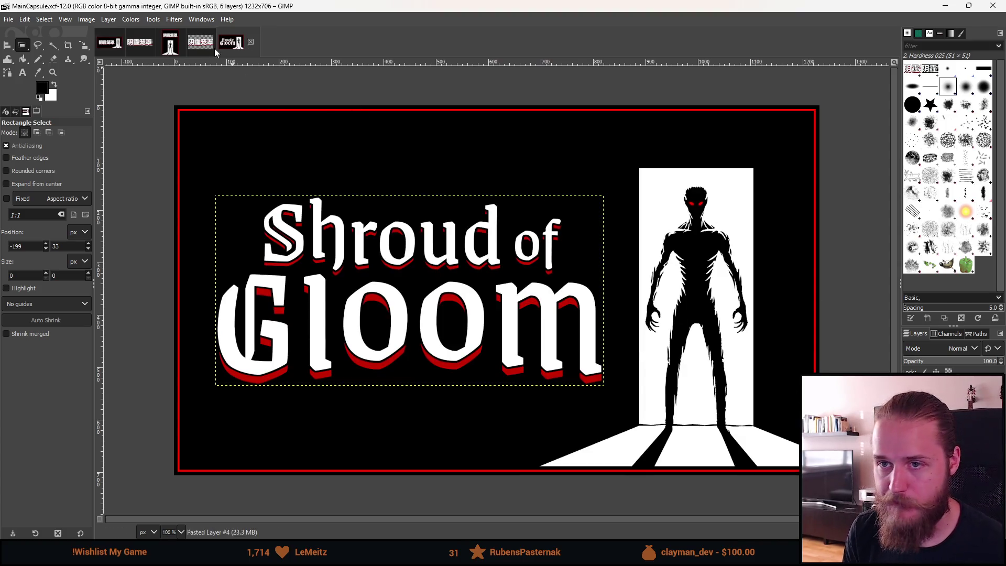
# Paste the Chinese title logo onto the main capsule and roughly shrink it
pyautogui.scroll(-2, 409, 271)
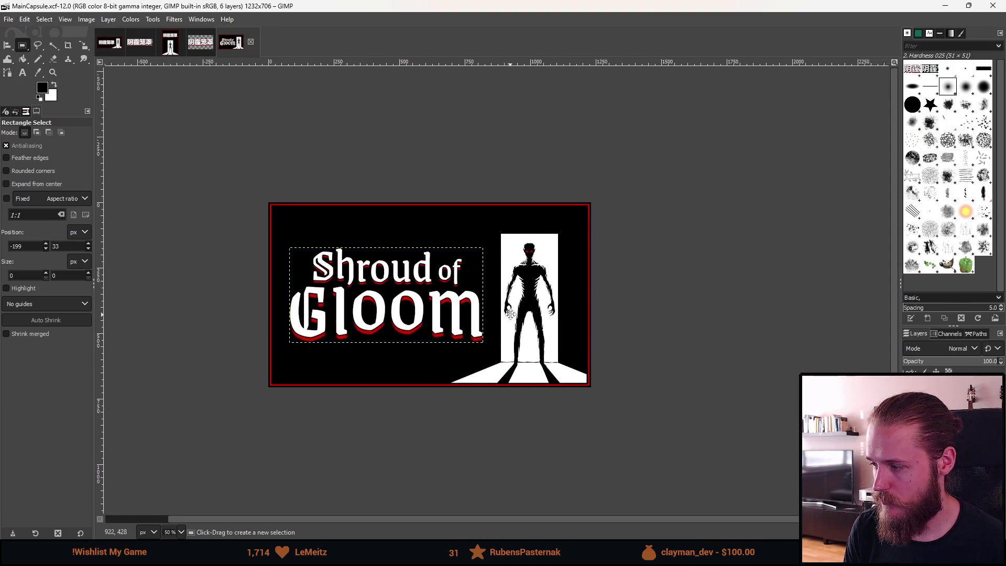
pyautogui.hotkey('ctrl', 'v')
pyautogui.scroll(1, 500, 313)
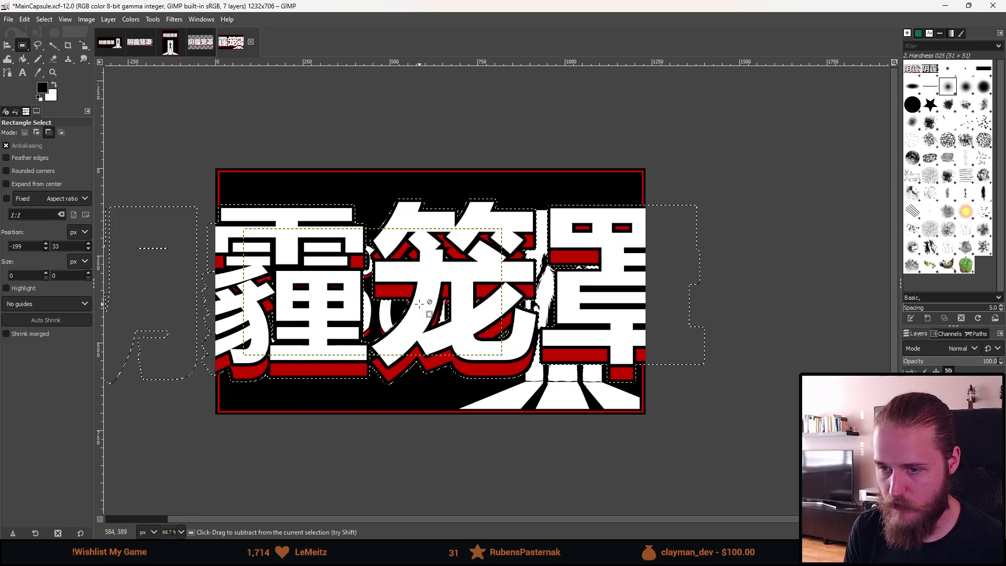
pyautogui.hotkey('shift', 's')
pyautogui.click(500, 313)
pyautogui.hscroll(-3, 367, 293)
pyautogui.moveTo(191, 289); pyautogui.dragTo(383, 295)
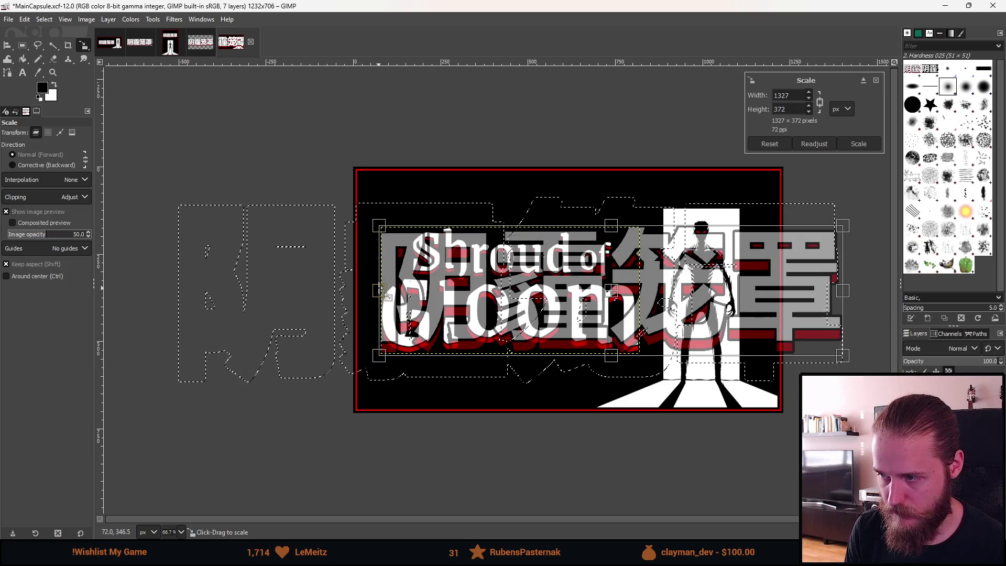
pyautogui.moveTo(844, 292)
pyautogui.mouseDown()
pyautogui.moveTo(710, 301)
pyautogui.moveTo(676, 317)
pyautogui.mouseUp()
# Fine-tune the pasted logo to 782×219 px and apply the scale
pyautogui.hscroll(3, 676, 317)
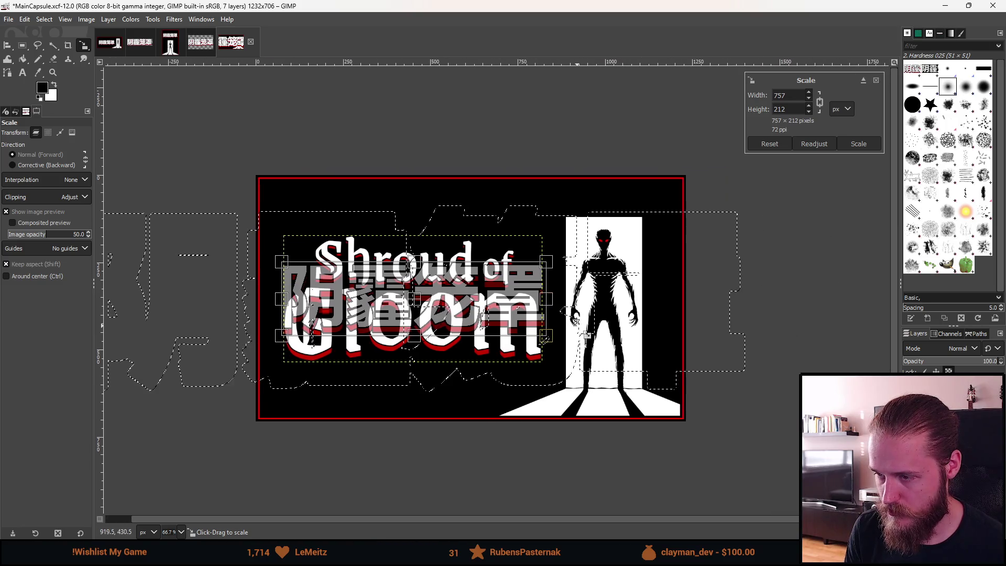
pyautogui.scroll(1, 293, 315)
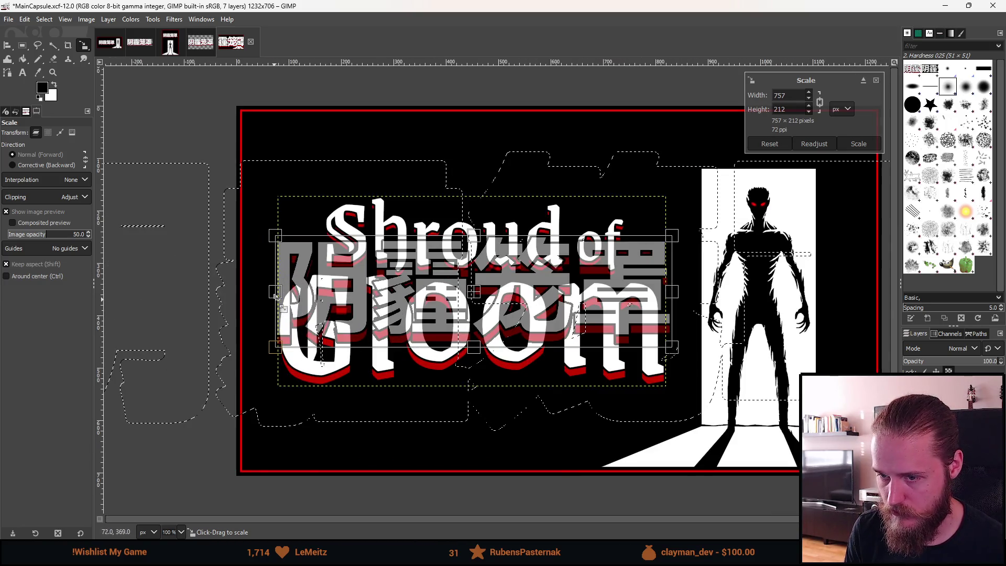
pyautogui.moveTo(275, 291); pyautogui.dragTo(270, 292)
pyautogui.moveTo(672, 291); pyautogui.dragTo(681, 292)
pyautogui.scroll(-1, 690, 301)
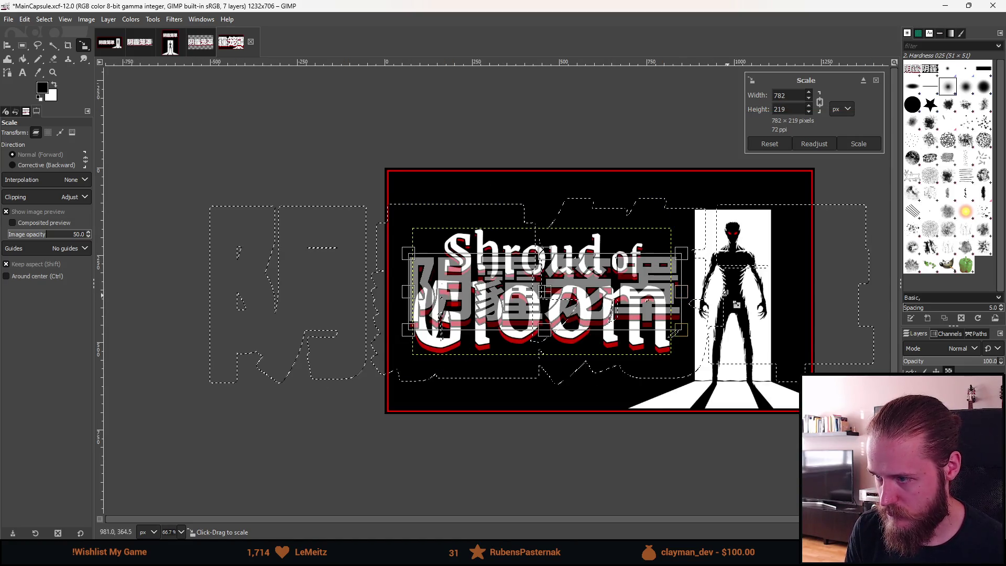
pyautogui.click(853, 144)
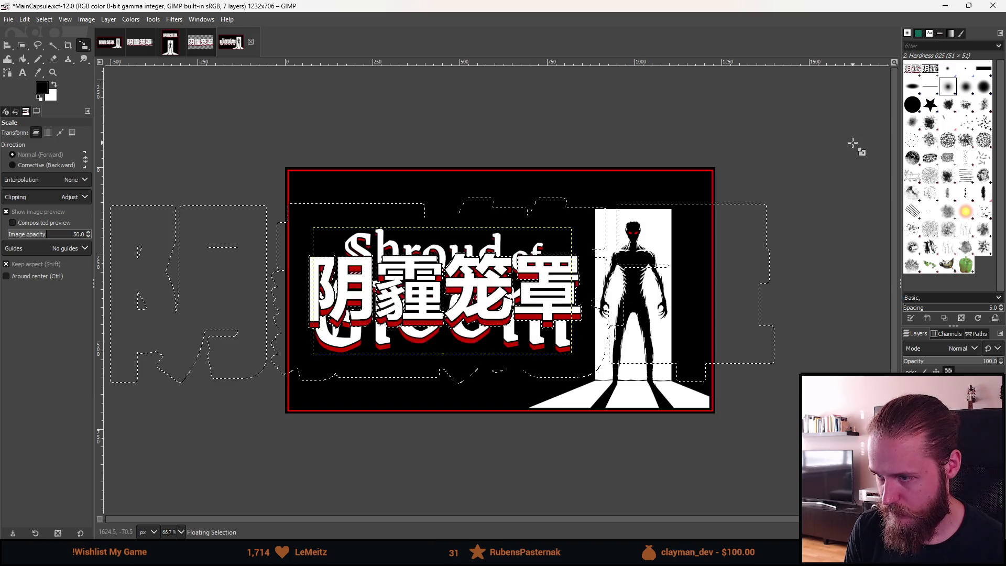
# Turn the floating Chinese title into its own new layer and clear the selection
pyautogui.rightClick(942, 390)
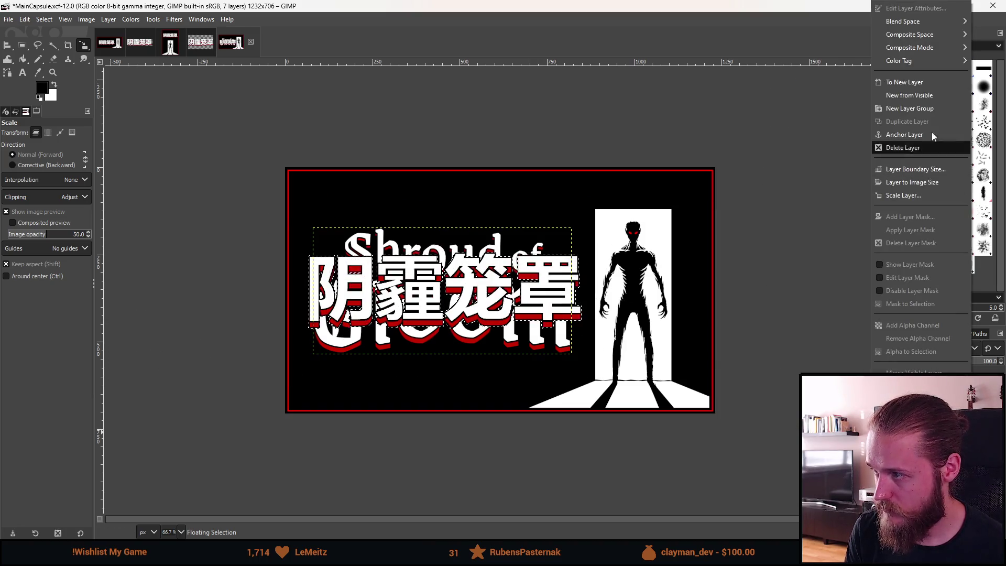
pyautogui.click(922, 84)
pyautogui.scroll(-4, 681, 330)
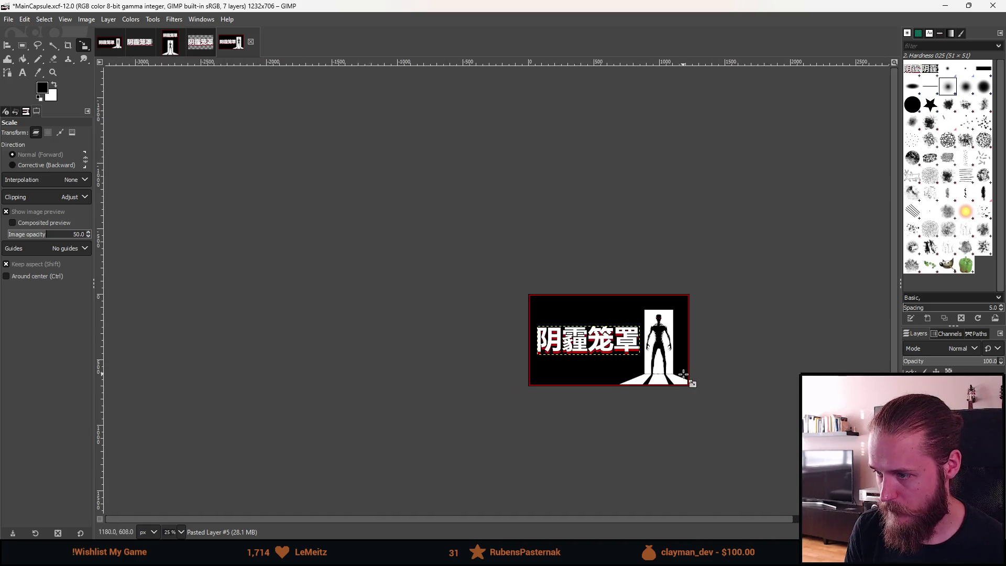
pyautogui.scroll(4, 681, 335)
pyautogui.hotkey('ctrl', 'shift', 'a')
# Move the silhouette figure about 23 px right and make the Chinese title layer active
pyautogui.press('m')
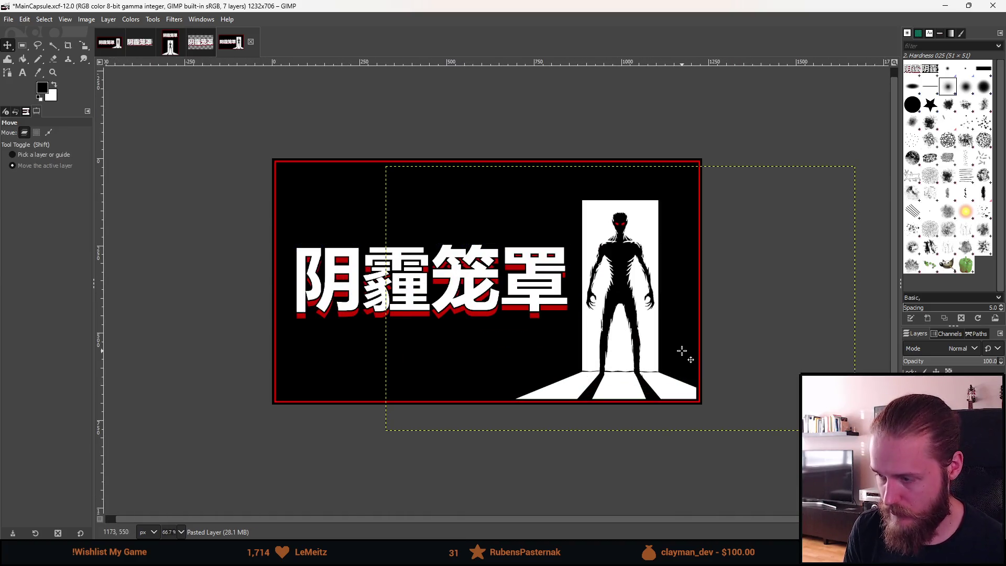
pyautogui.moveTo(680, 349); pyautogui.dragTo(691, 349)
pyautogui.keyDown('shift'); pyautogui.click(398, 246); pyautogui.keyUp('shift')
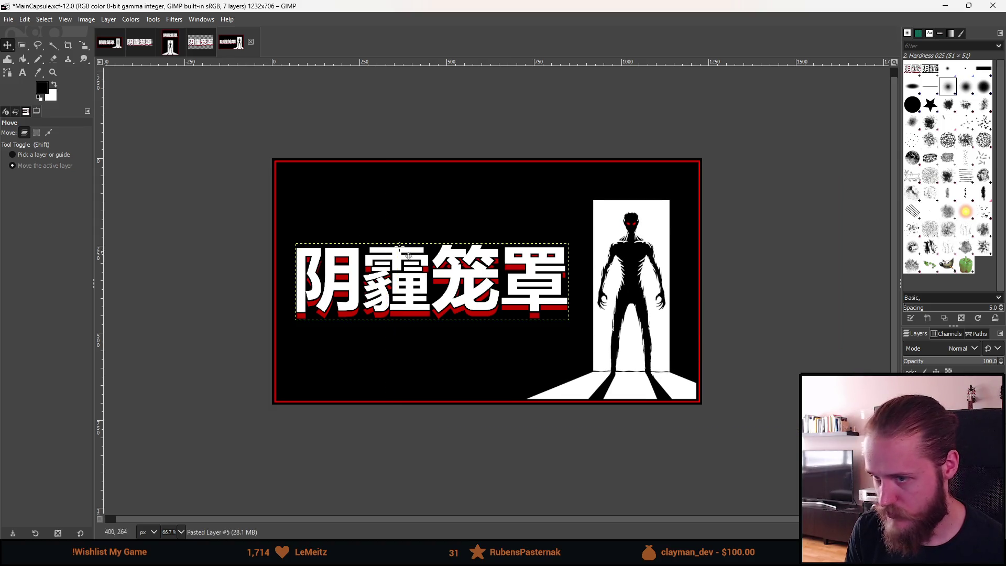
pyautogui.click(23, 48)
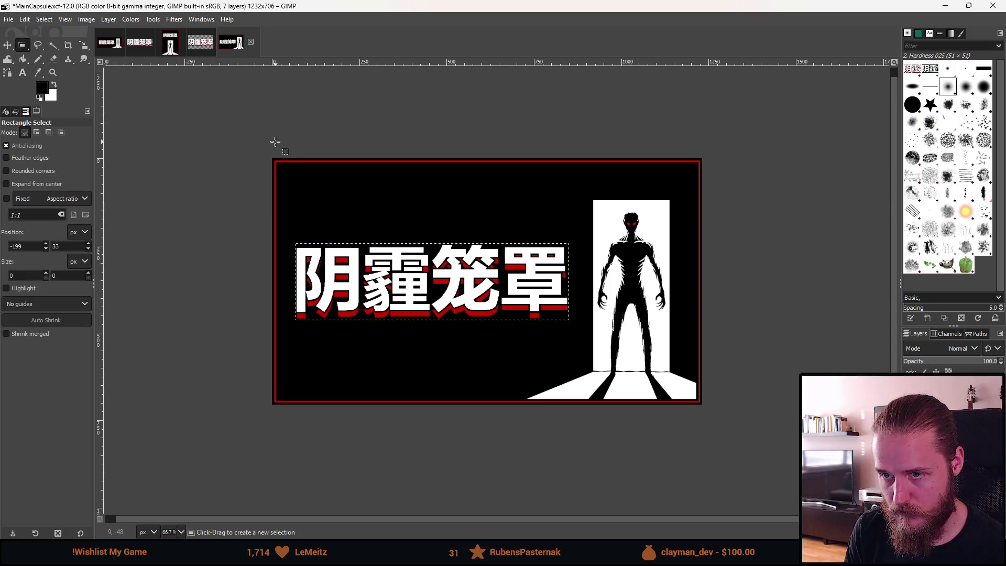
# Centre the Chinese title horizontally, aligned relative to a selection of the left black area
pyautogui.moveTo(275, 141)
pyautogui.mouseDown()
pyautogui.moveTo(422, 422)
pyautogui.moveTo(592, 442)
pyautogui.mouseUp()
pyautogui.press('q')
pyautogui.click(418, 307)
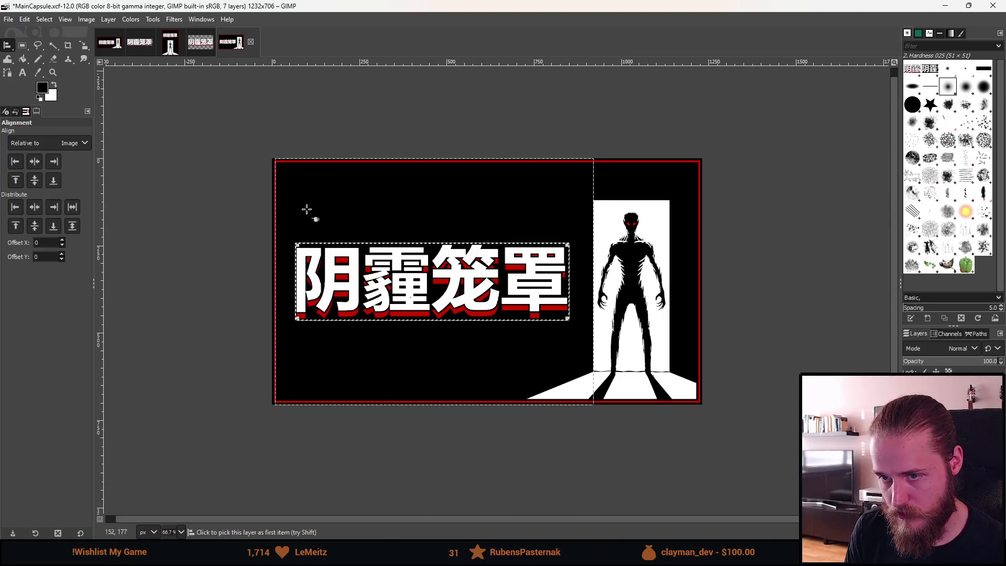
pyautogui.click(54, 139)
pyautogui.click(55, 179)
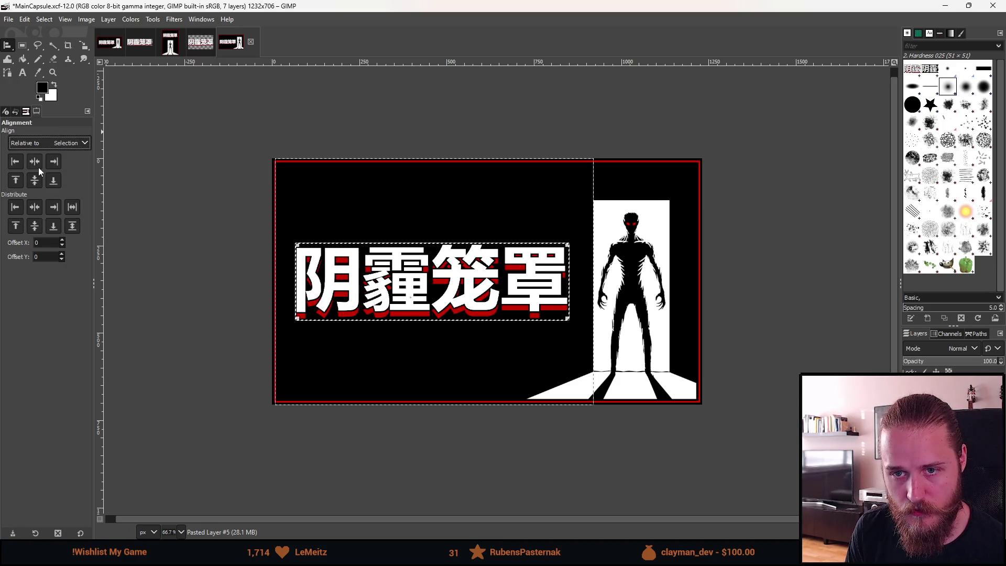
pyautogui.click(38, 165)
pyautogui.click(36, 181)
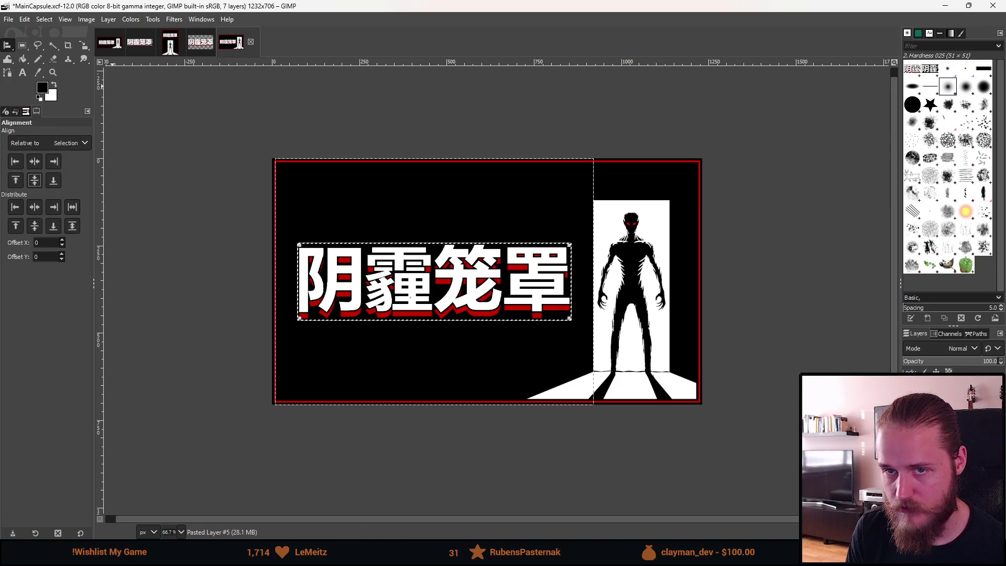
# Clear the selections and view the capsule at 100% to check the title placement
pyautogui.press('r')
pyautogui.click(157, 197)
pyautogui.keyDown('ctrl'); pyautogui.scroll(-2, 414, 360); pyautogui.keyUp('ctrl')
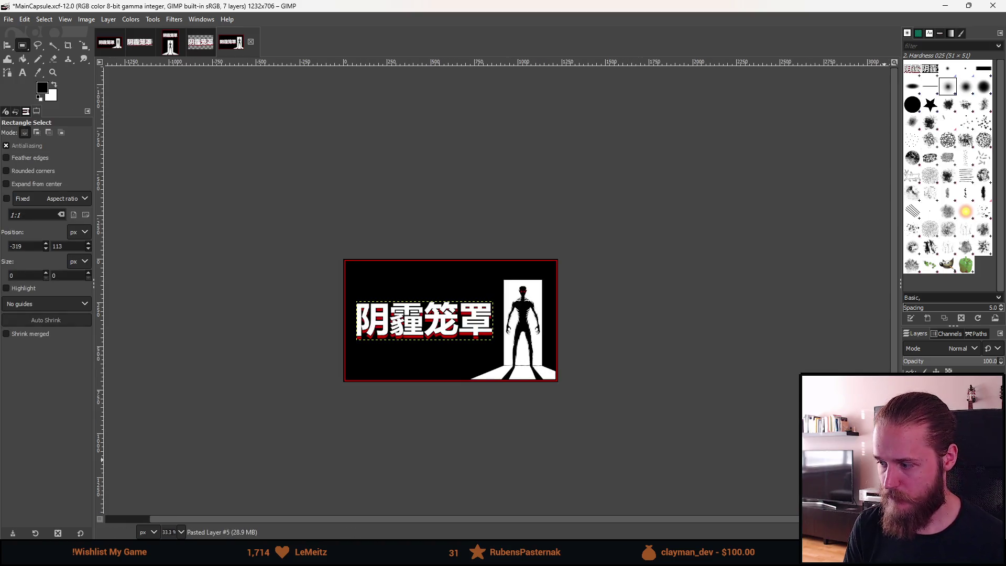
pyautogui.click(471, 414)
pyautogui.scroll(-1, 471, 415)
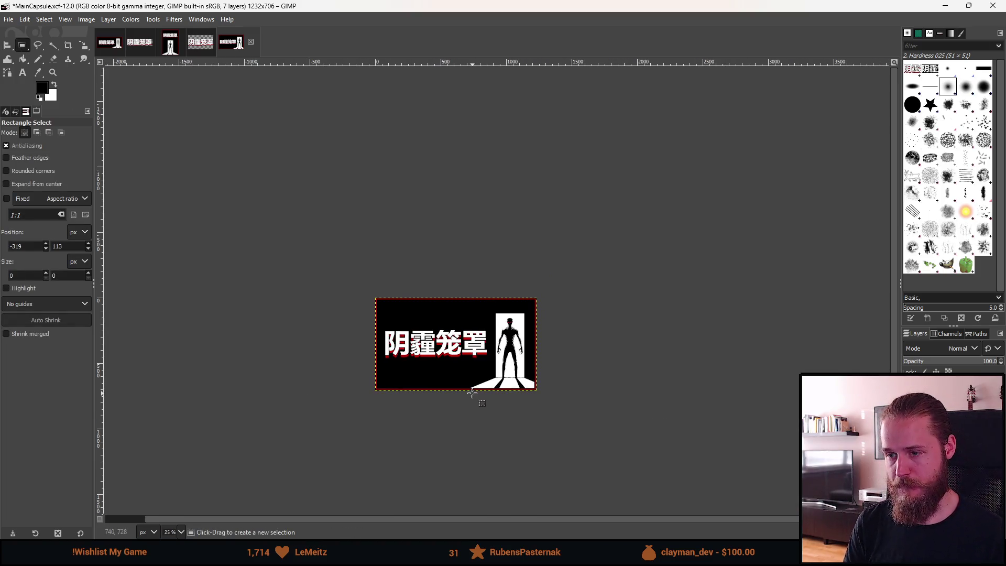
pyautogui.scroll(-1, 488, 403)
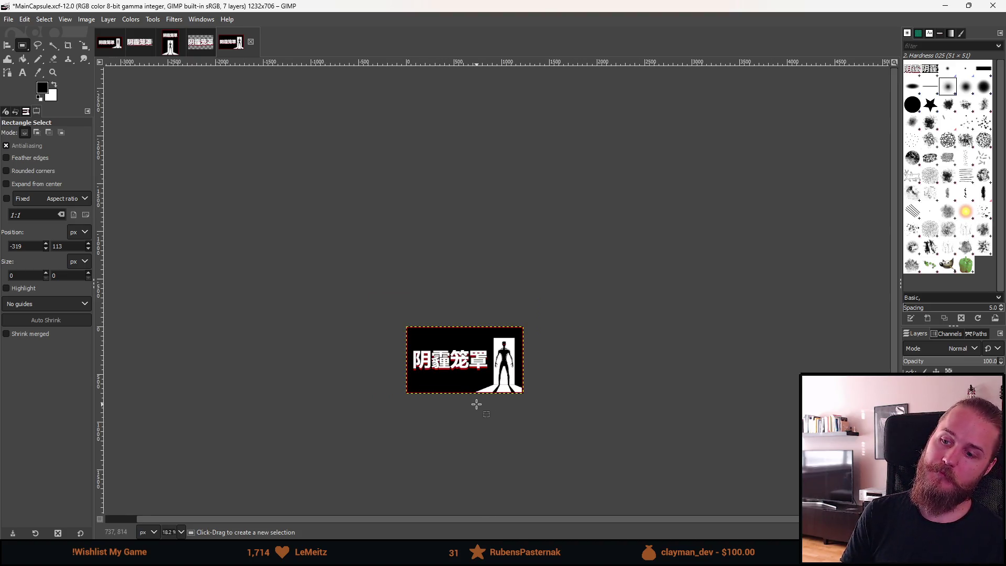
pyautogui.scroll(2, 476, 404)
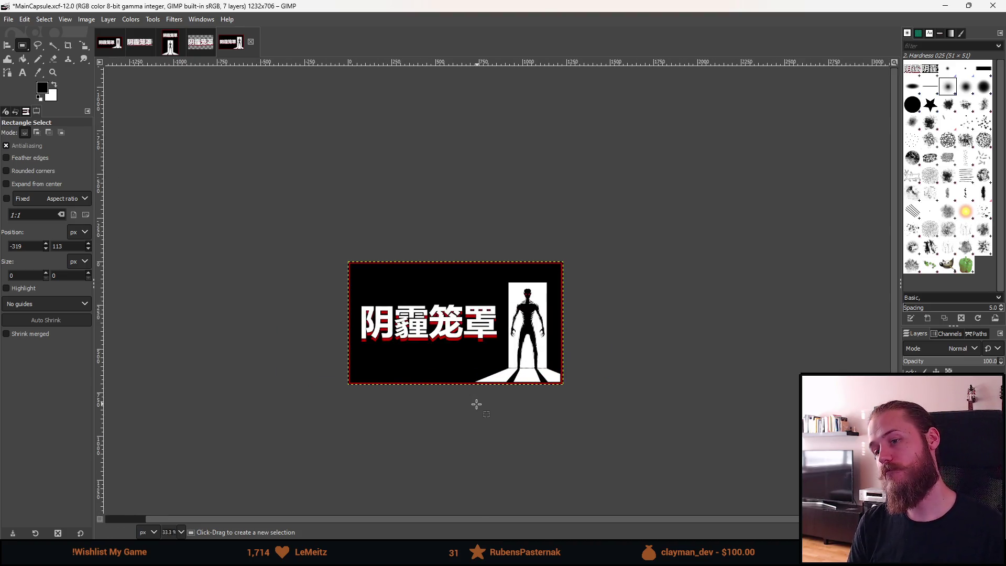
pyautogui.press('1')
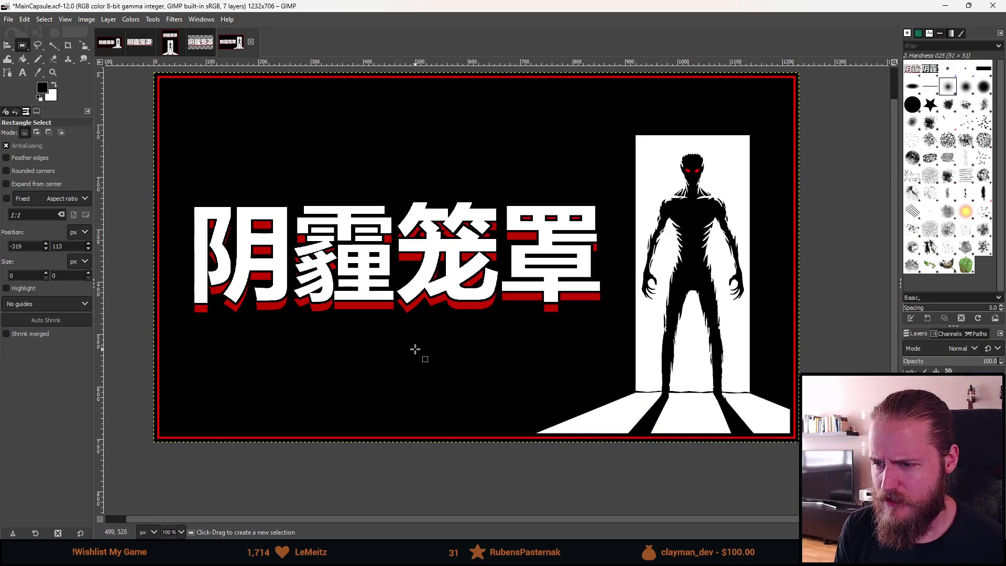
pyautogui.scroll(-3, 409, 344)
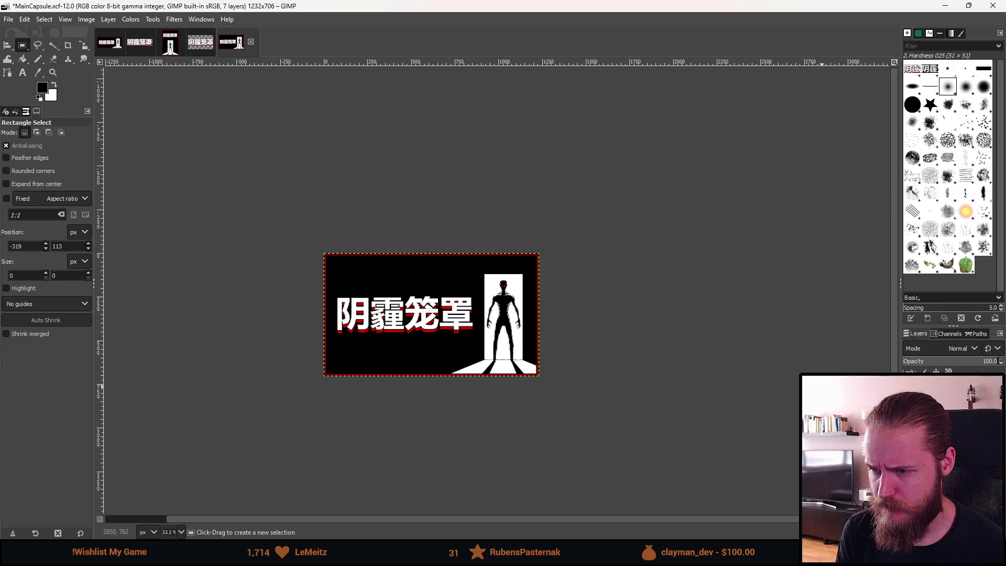
# Compare the main capsule before and after the Chinese title edits, then select all
pyautogui.hotkey('ctrl', 'z')
pyautogui.hotkey('ctrl', 'z')
pyautogui.hotkey('ctrl', 'z')
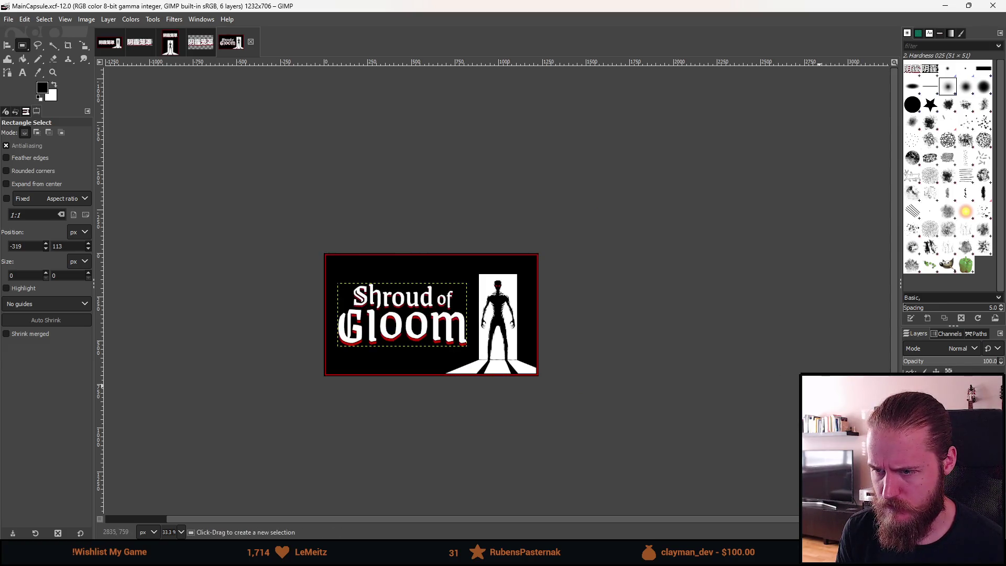
pyautogui.hotkey('ctrl', 'y')
pyautogui.hotkey('ctrl', 'y')
pyautogui.hotkey('ctrl', 'y')
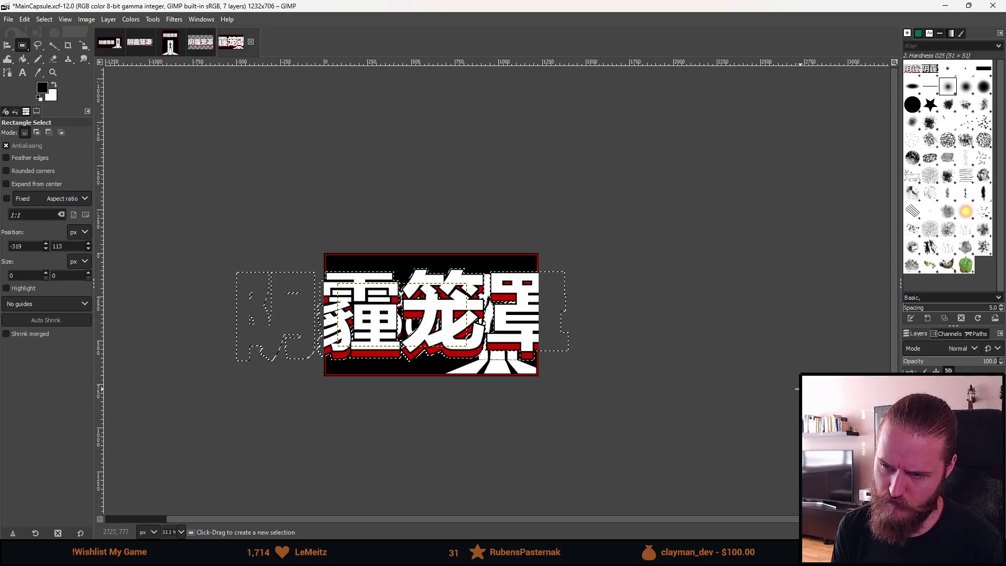
pyautogui.hotkey('ctrl', 'a')
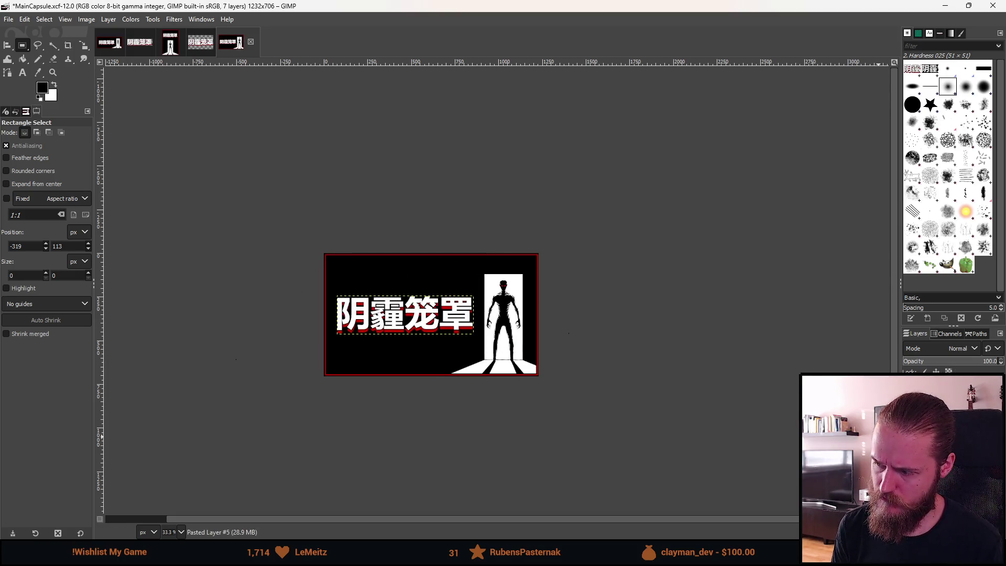
pyautogui.scroll(-1, 507, 433)
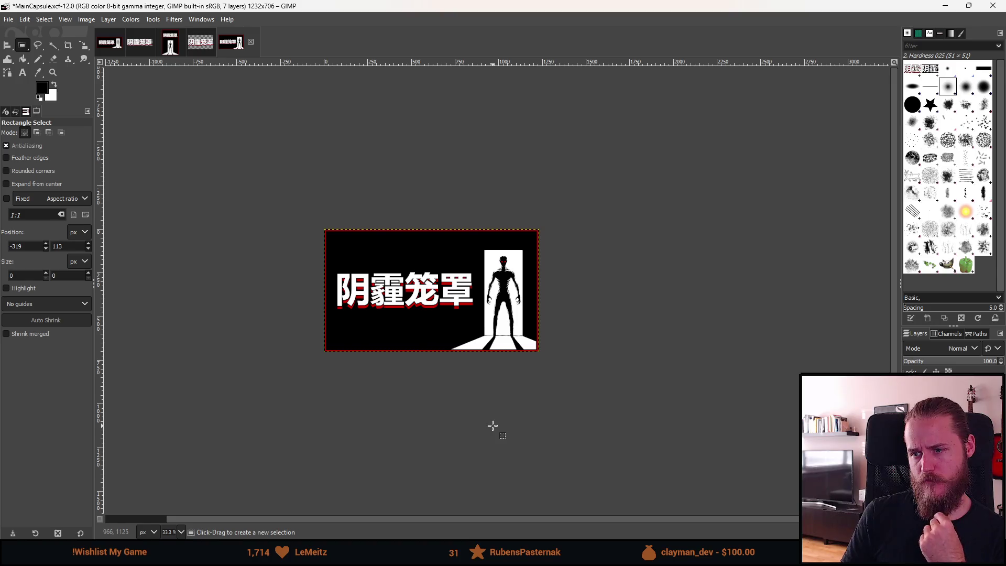
pyautogui.keyDown('ctrl'); pyautogui.scroll(1, 335, 291); pyautogui.keyUp('ctrl')
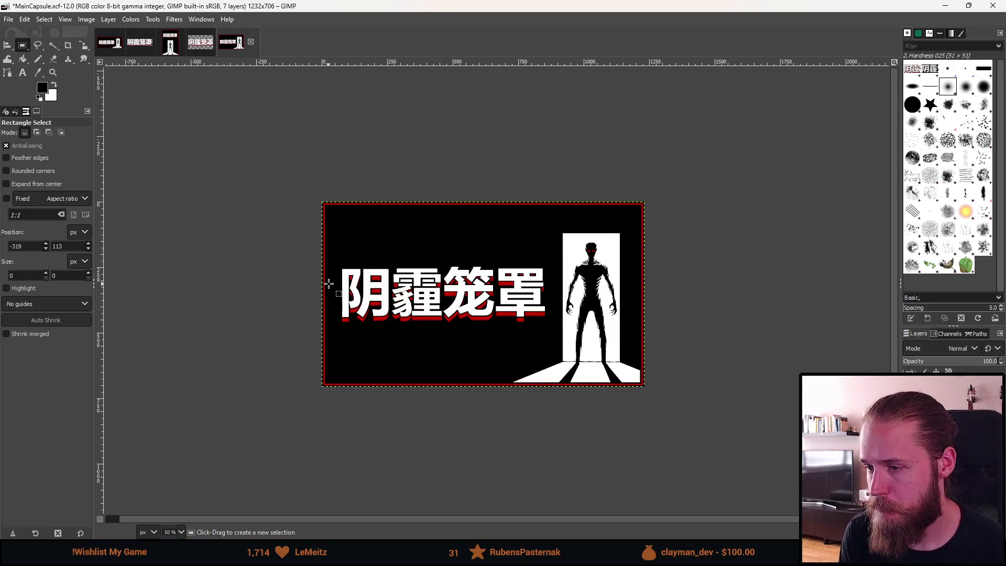
pyautogui.keyDown('ctrl'); pyautogui.scroll(1, 417, 289); pyautogui.keyUp('ctrl')
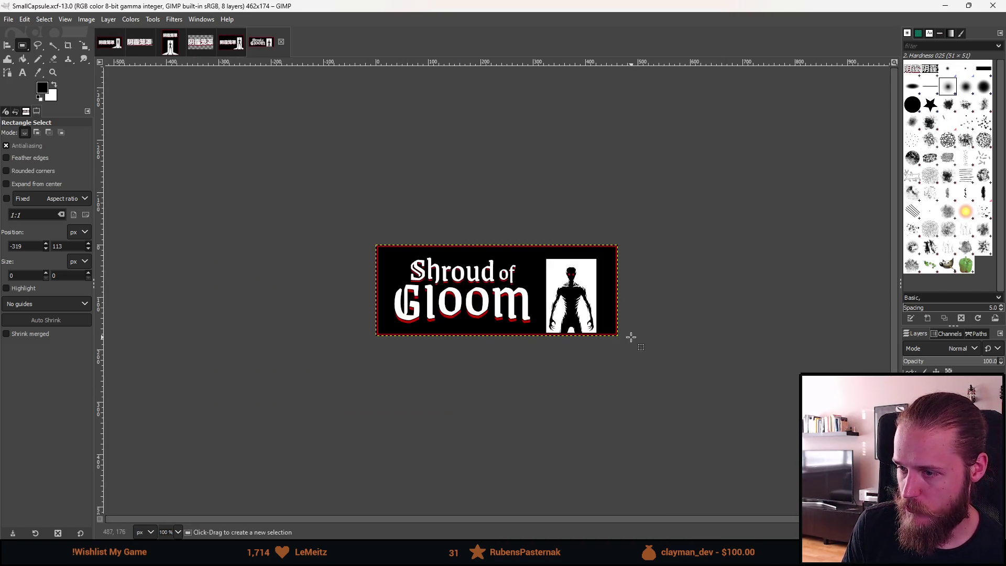
# Paste the Chinese title onto the small capsule and shrink it to about 322×90 px
pyautogui.keyDown('ctrl'); pyautogui.scroll(2, 492, 303); pyautogui.keyUp('ctrl')
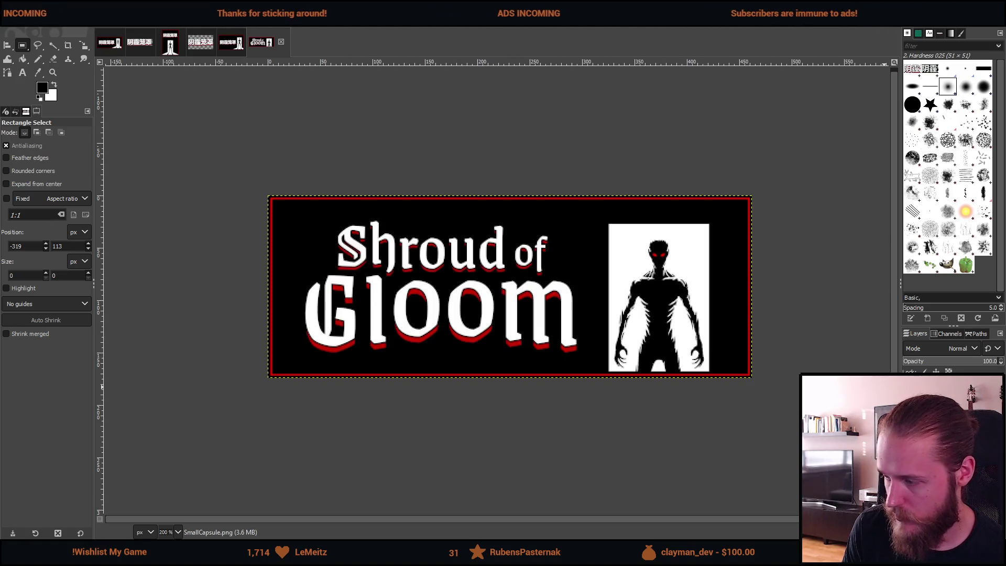
pyautogui.hotkey('ctrl', 'v')
pyautogui.press('1')
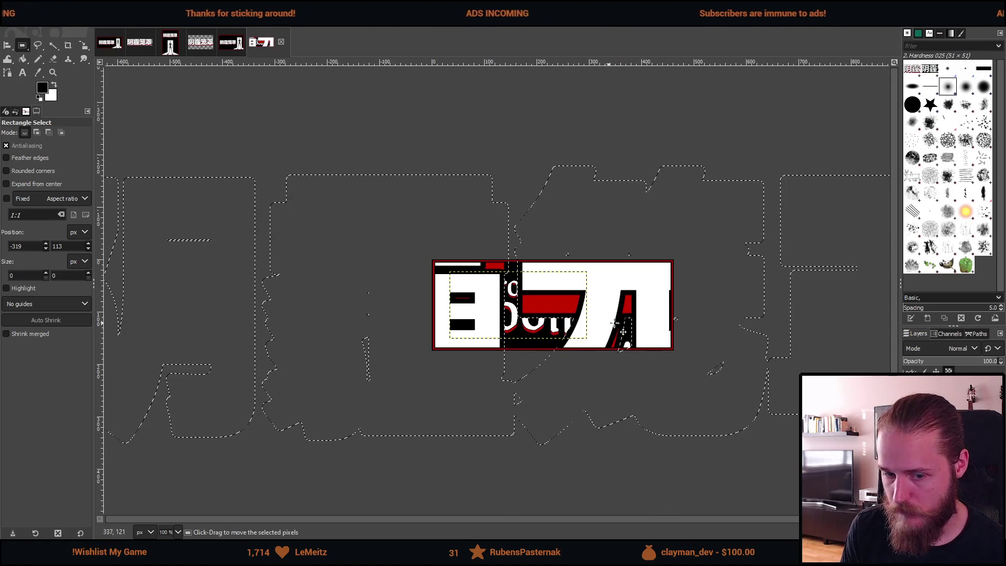
pyautogui.hotkey('shift', 's')
pyautogui.click(581, 315)
pyautogui.press('-')
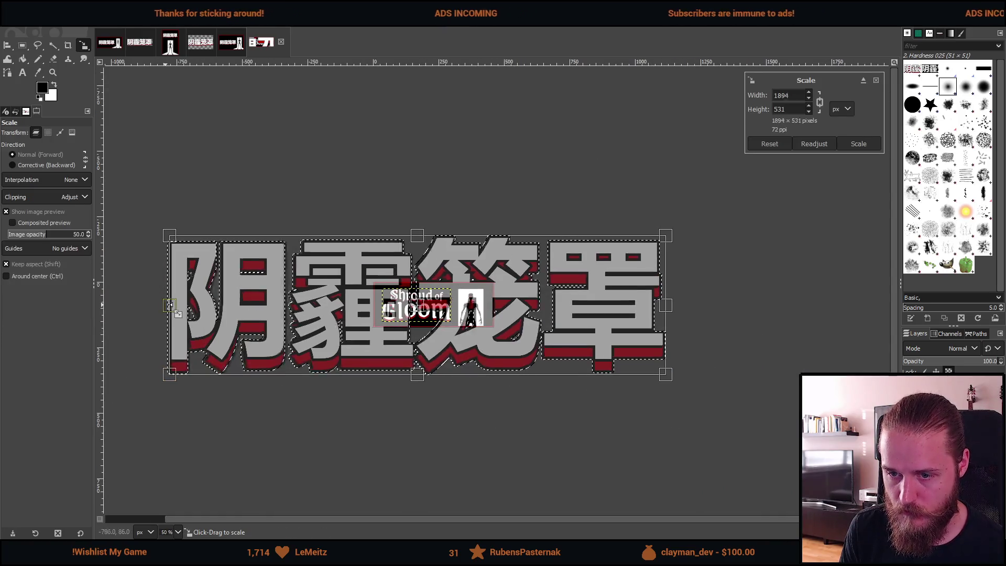
pyautogui.moveTo(168, 304); pyautogui.dragTo(370, 313)
pyautogui.moveTo(670, 306)
pyautogui.mouseDown()
pyautogui.moveTo(455, 333)
pyautogui.moveTo(422, 295)
pyautogui.mouseUp()
# Fine-tune the pasted title to about 289×81 px and apply the scale
pyautogui.scroll(2, 389, 313)
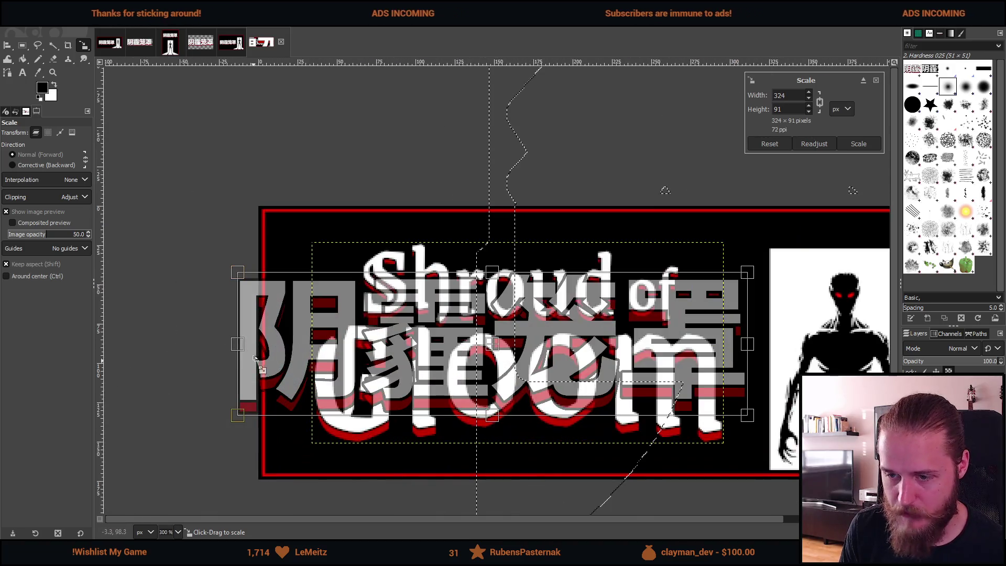
pyautogui.moveTo(242, 346); pyautogui.dragTo(300, 344)
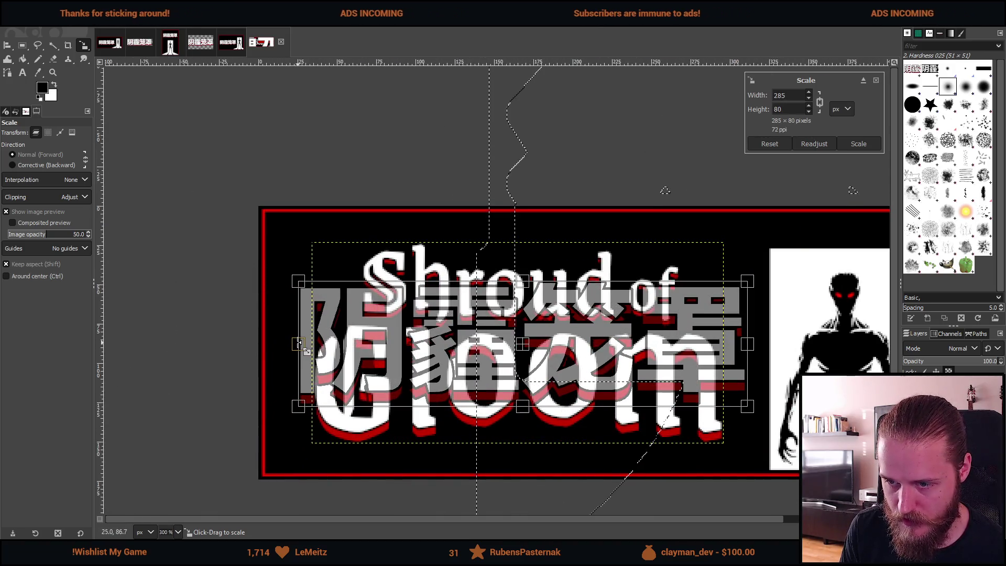
pyautogui.hscroll(5, 484, 360)
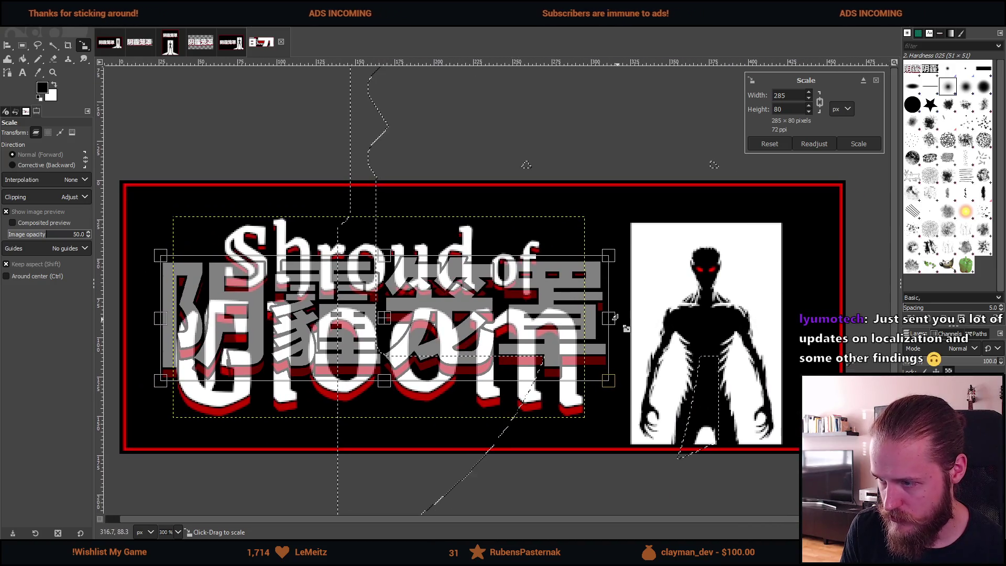
pyautogui.moveTo(608, 318); pyautogui.dragTo(648, 302)
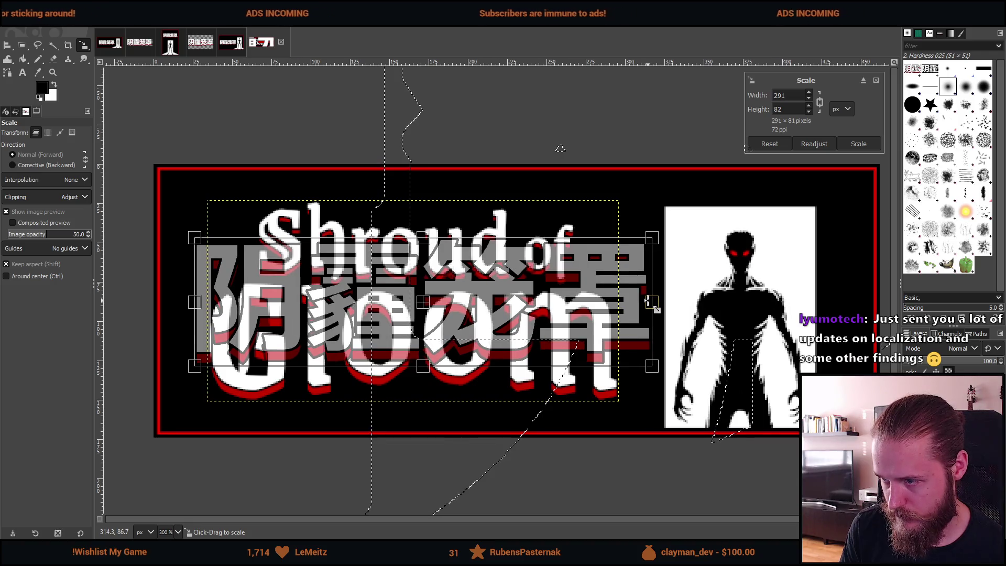
pyautogui.click(851, 143)
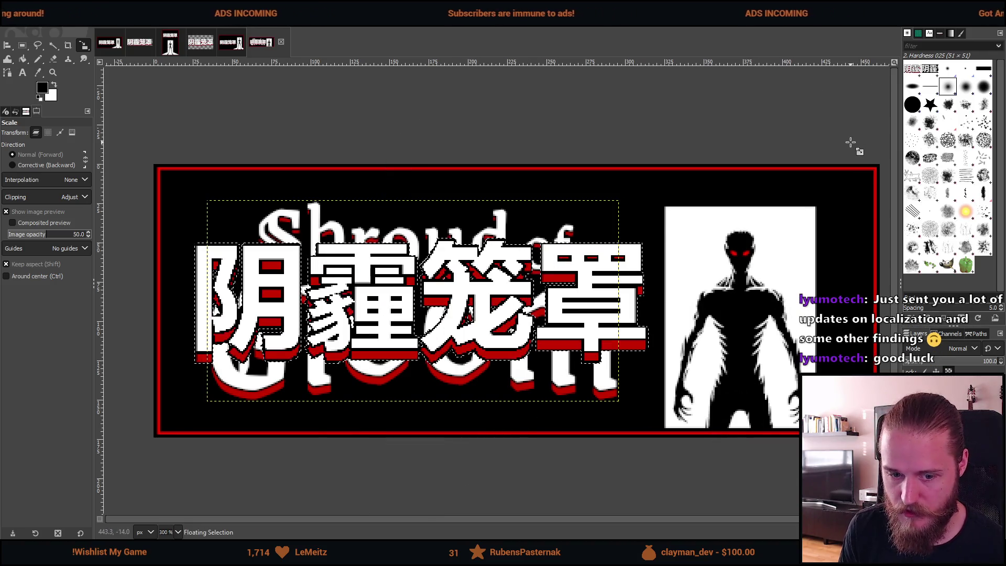
# Convert the floating pasted title into a new layer
pyautogui.scroll(-1, 561, 299)
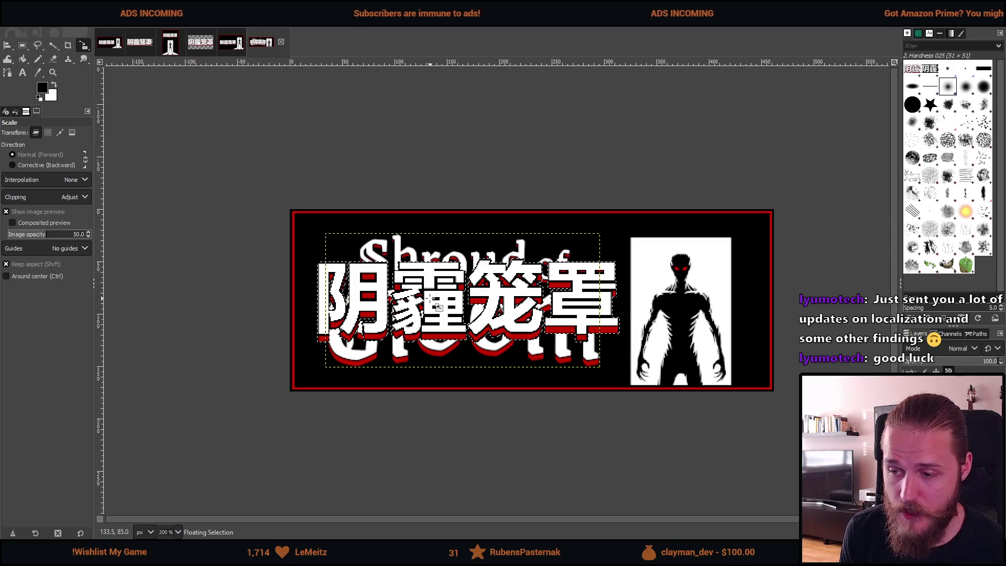
pyautogui.click(331, 305)
pyautogui.rightClick(937, 366)
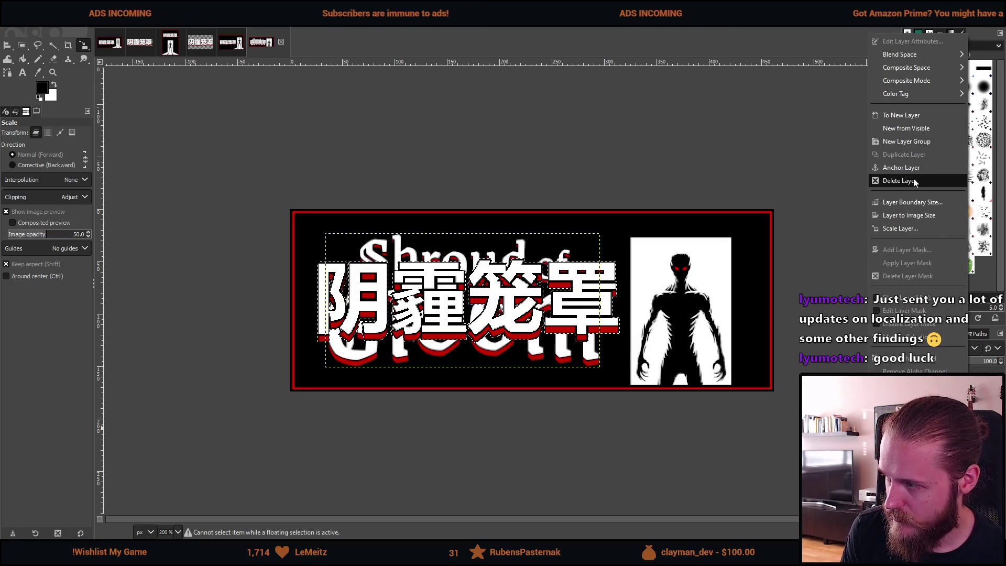
pyautogui.click(911, 117)
pyautogui.keyDown('ctrl'); pyautogui.scroll(3, 471, 314); pyautogui.keyUp('ctrl')
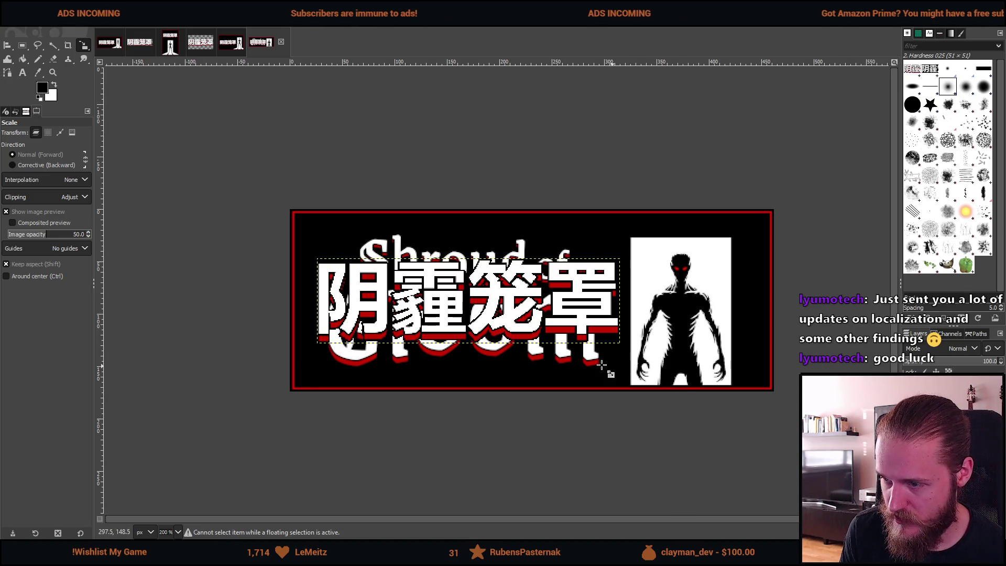
pyautogui.keyDown('ctrl'); pyautogui.scroll(-1, 413, 309); pyautogui.keyUp('ctrl')
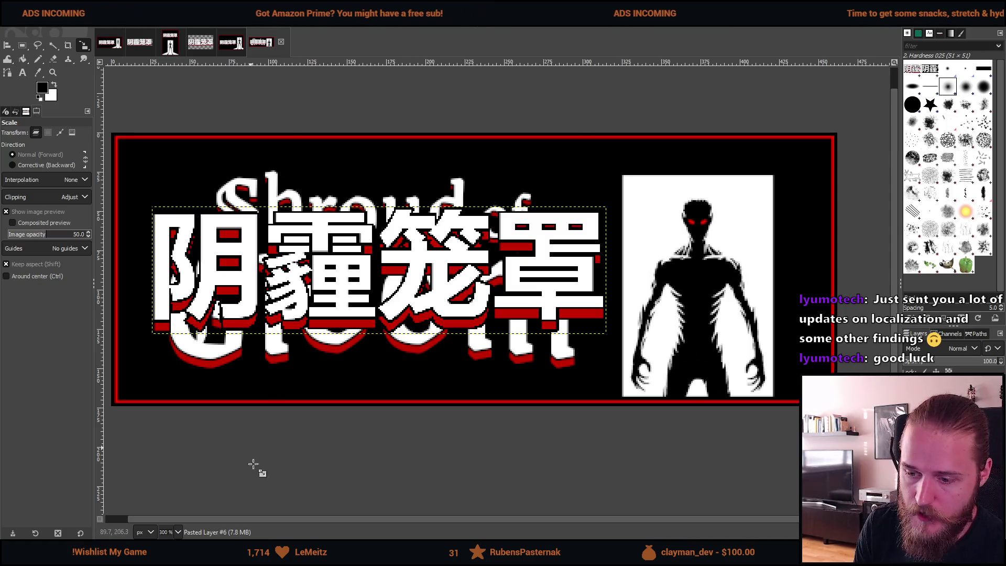
pyautogui.hotkey('alt', 'Tab')
# Start Play mode in Unity and exit the pause menu via Выйти to the main menu
pyautogui.click(485, 30)
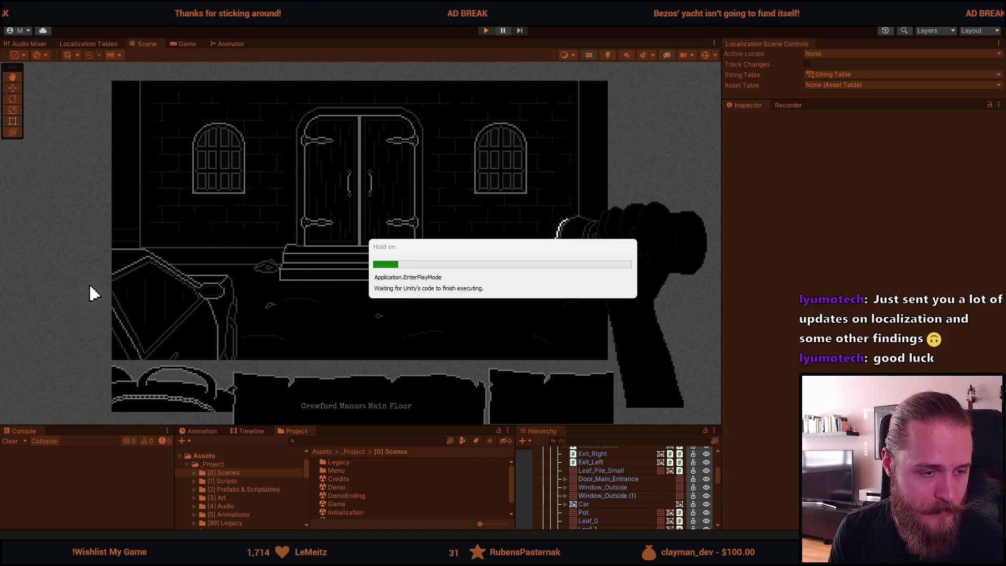
pyautogui.press('Escape')
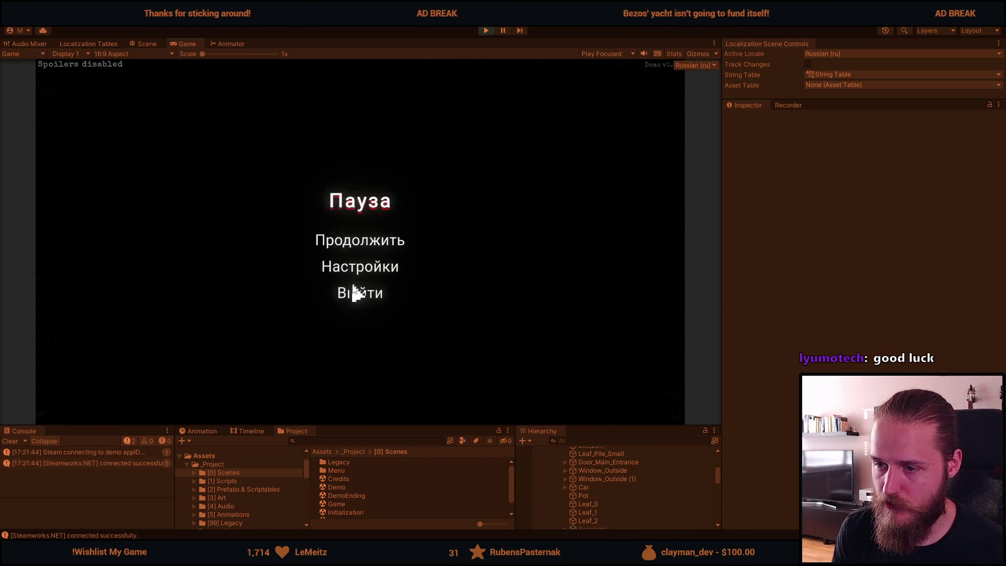
pyautogui.click(355, 292)
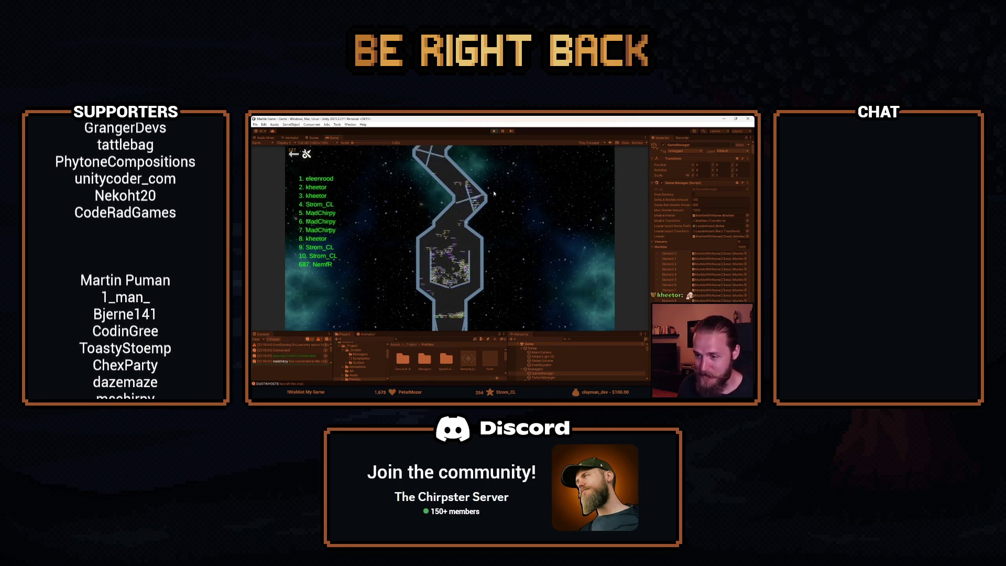
pyautogui.hotkey('alt', 'Tab')
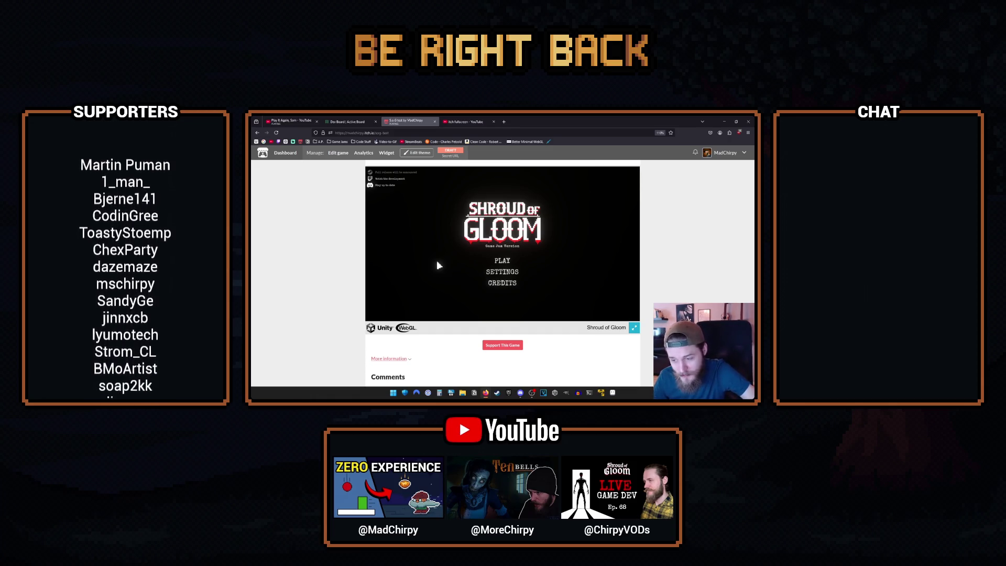
pyautogui.click(438, 266)
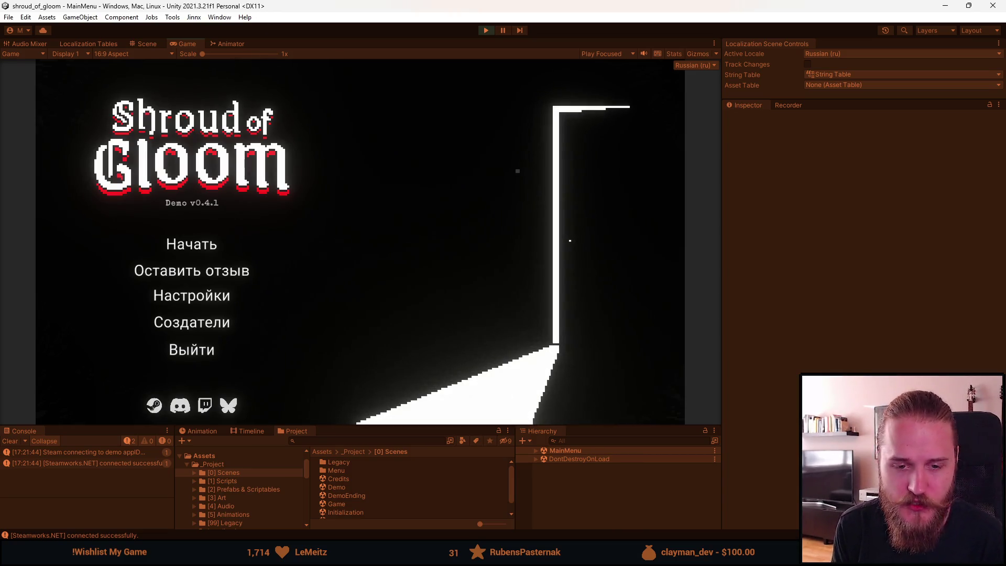
# Clear the Unity console messages and glance over the game's Steam store page
pyautogui.click(10, 442)
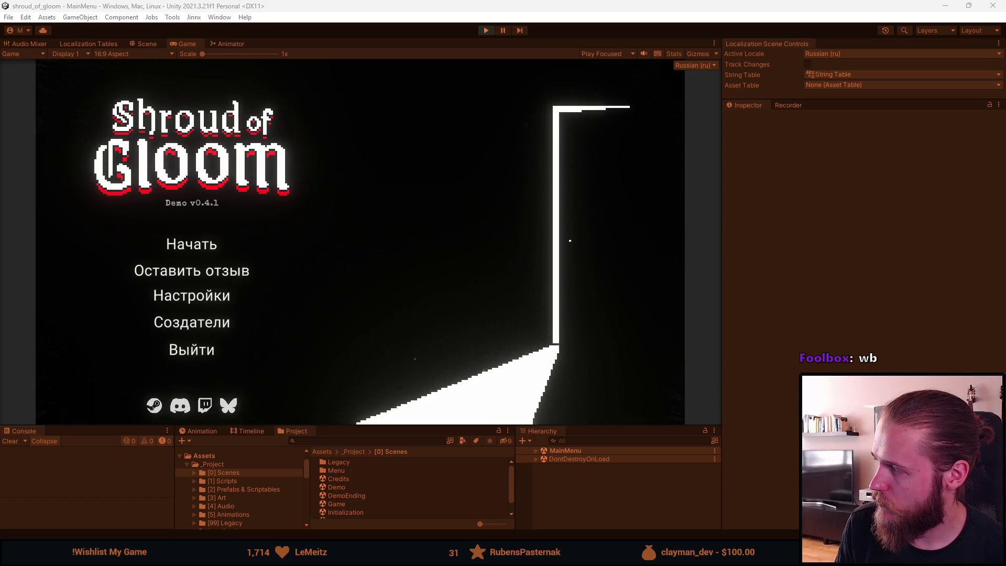
pyautogui.hotkey('alt', 'Tab')
pyautogui.scroll(-2, 335, 220)
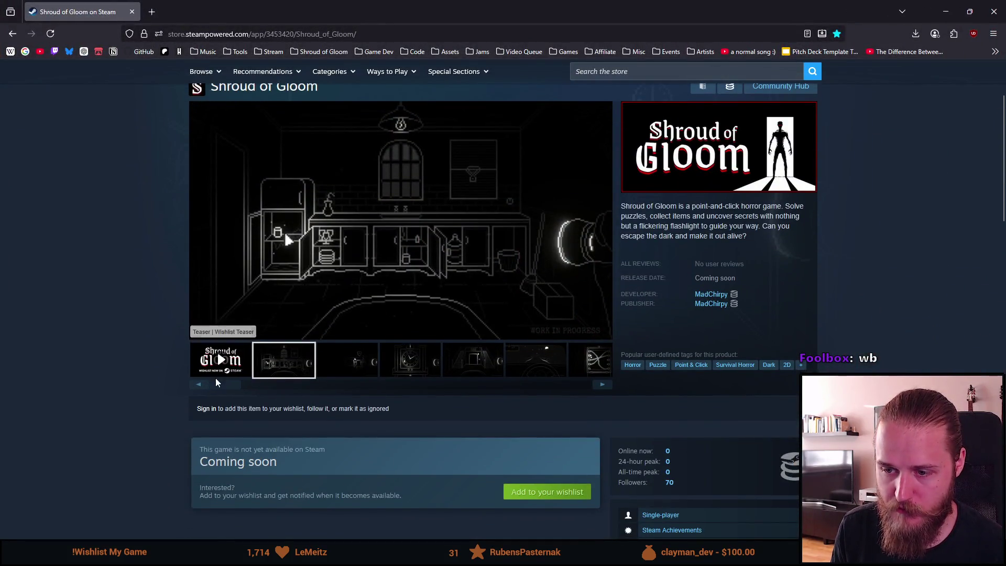
pyautogui.scroll(3, 189, 392)
pyautogui.click(945, 12)
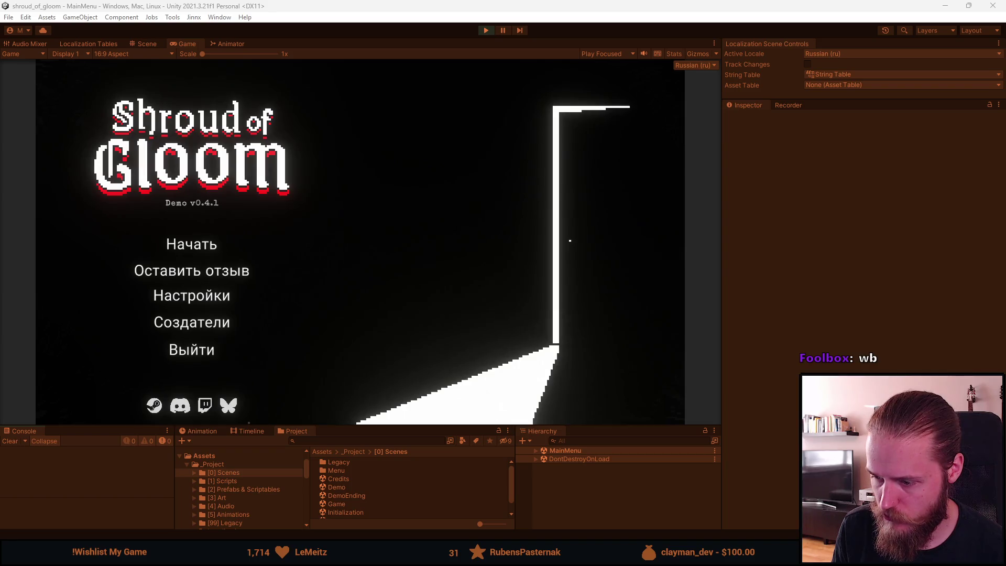
# Return to GIMP and bring up MainCapsule.xcf with its Chinese title
pyautogui.hotkey('alt', 'Tab')
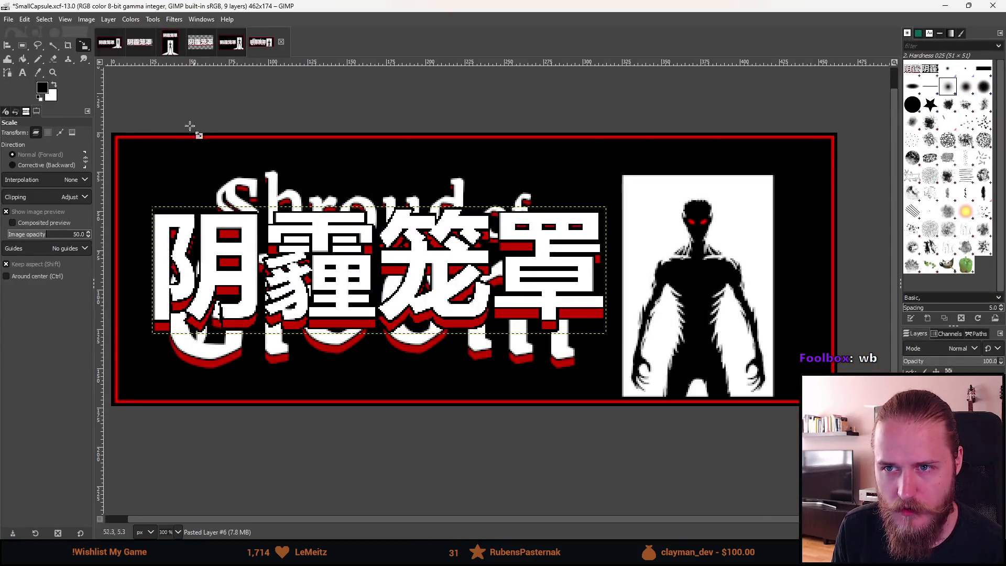
pyautogui.click(227, 45)
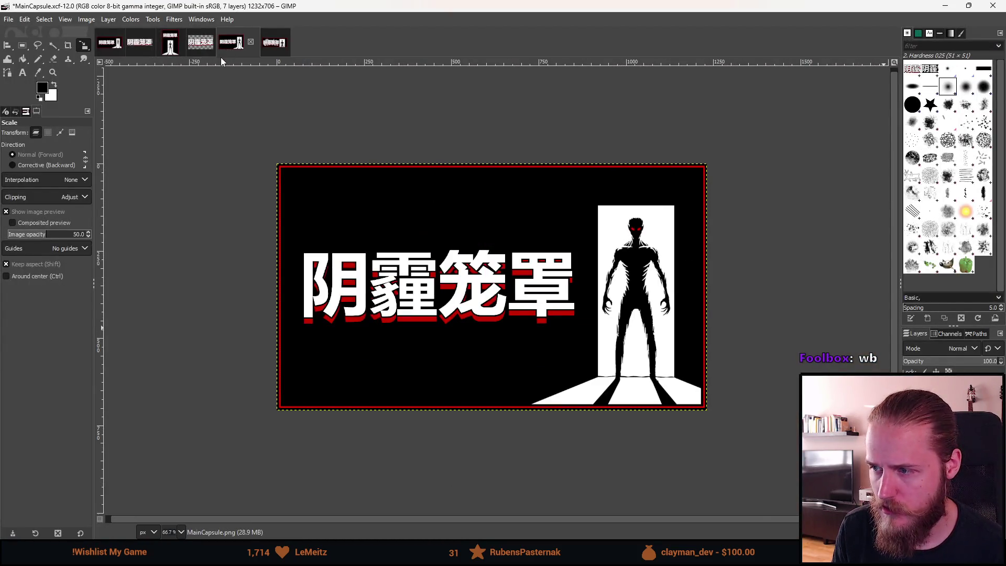
pyautogui.click(51, 19)
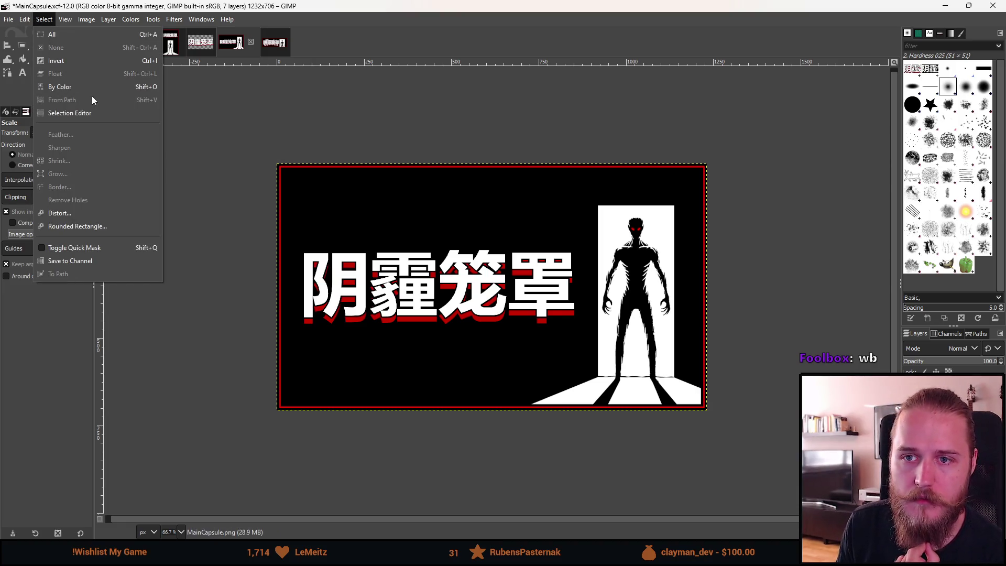
pyautogui.moveTo(84, 21)
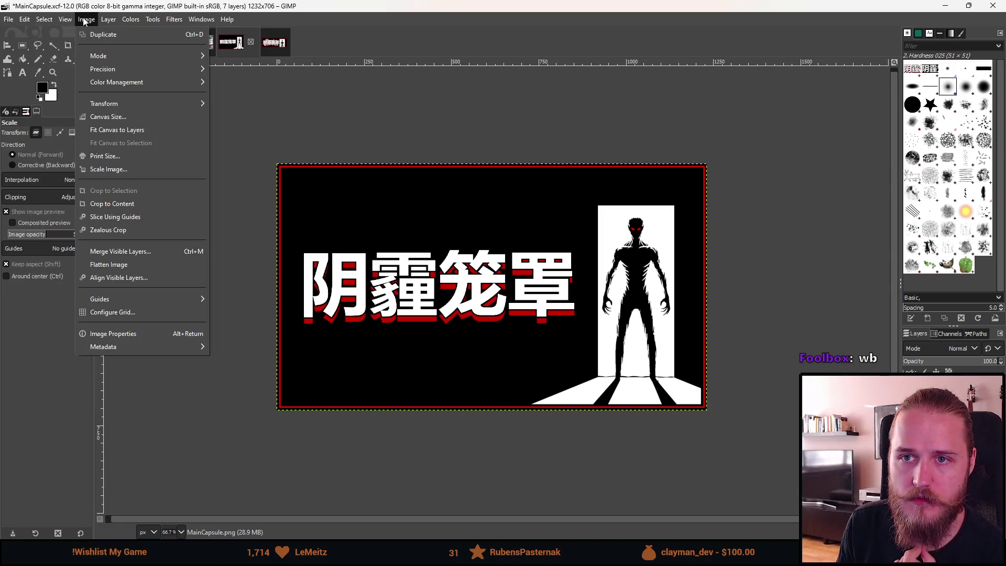
pyautogui.click(119, 169)
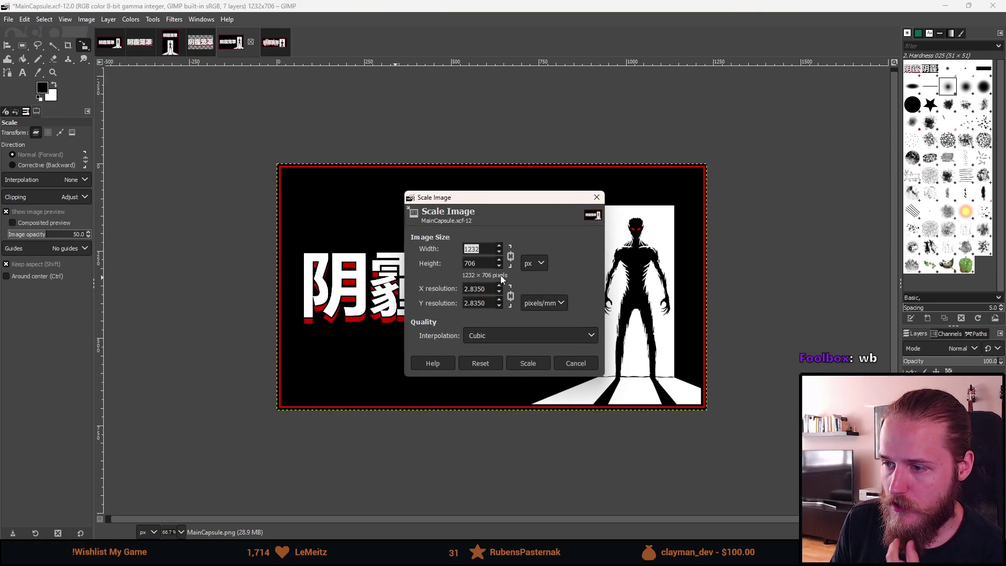
pyautogui.click(573, 363)
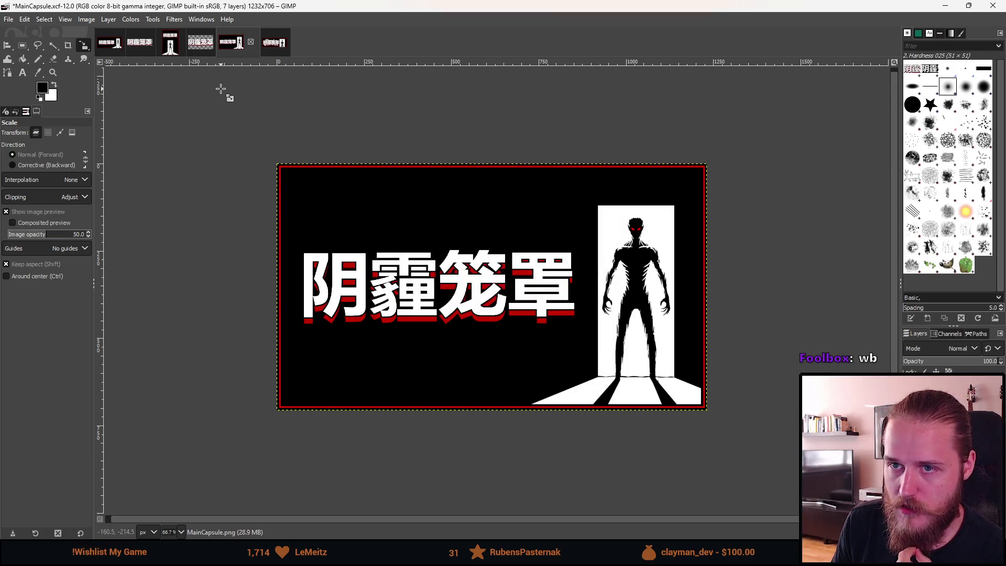
pyautogui.hscroll(3, 565, 296)
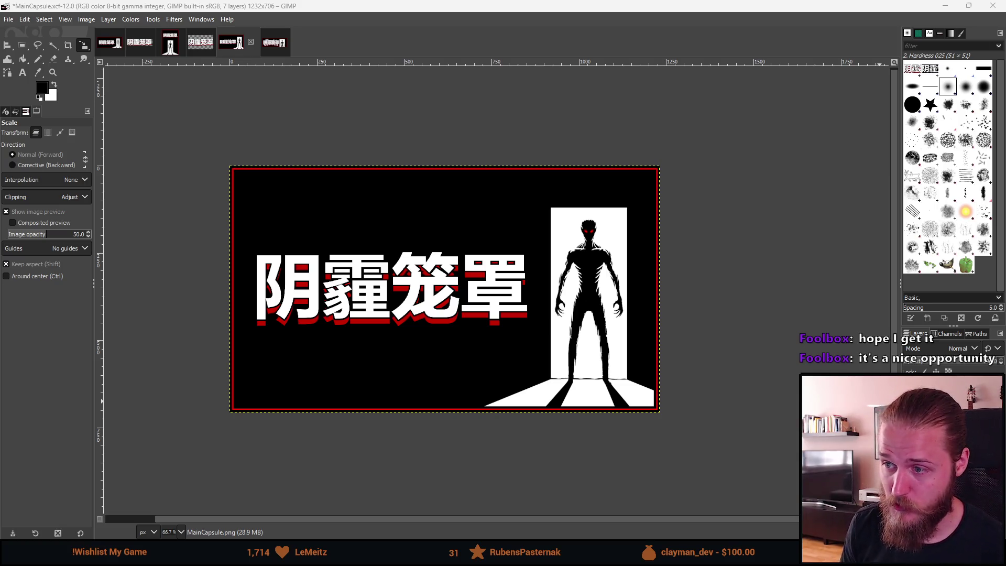
# Zoom the main capsule canvas out and back, then switch to the Shroud of Gloom store page
pyautogui.scroll(-3, 612, 310)
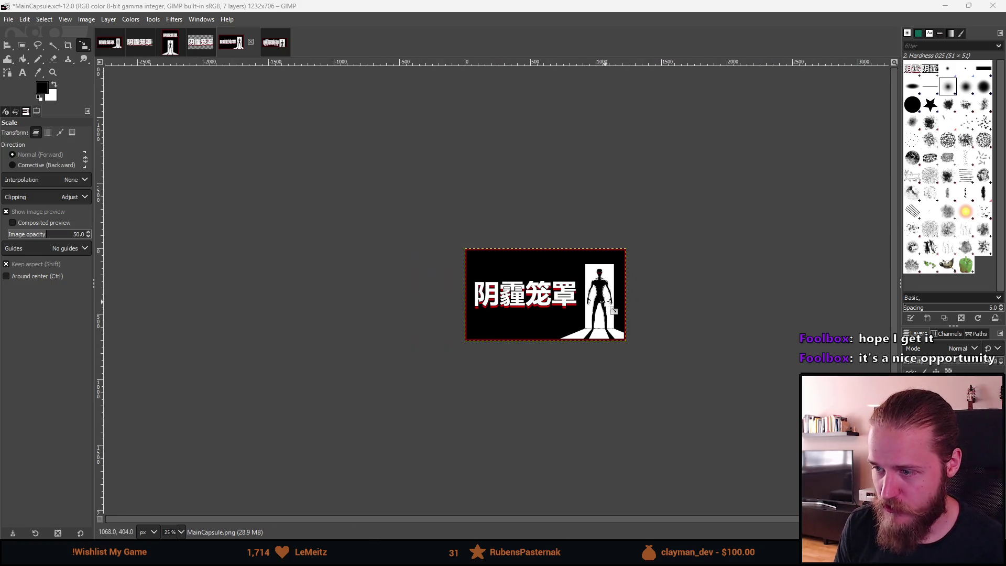
pyautogui.scroll(4, 612, 310)
pyautogui.scroll(-1, 545, 337)
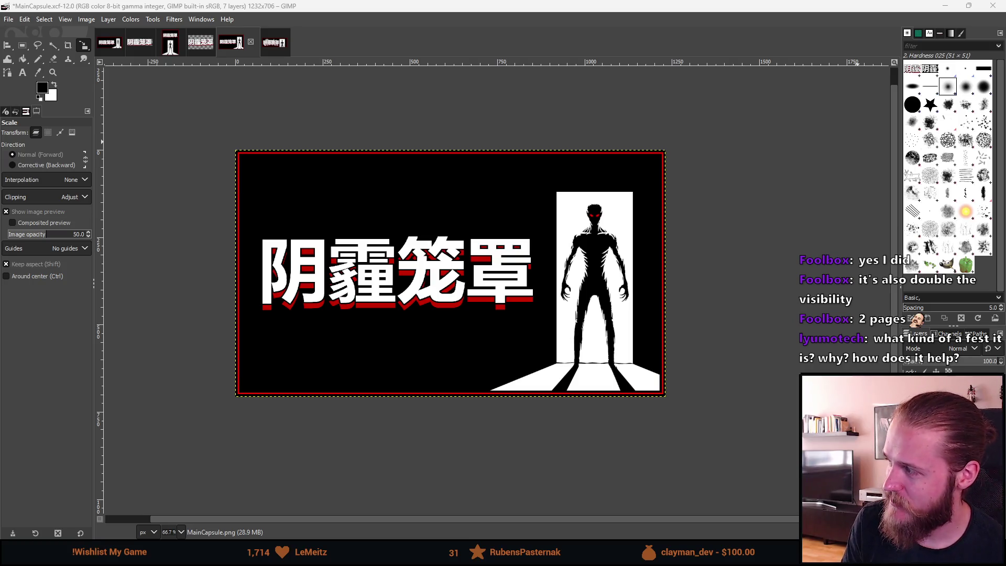
pyautogui.hotkey('alt', 'Tab')
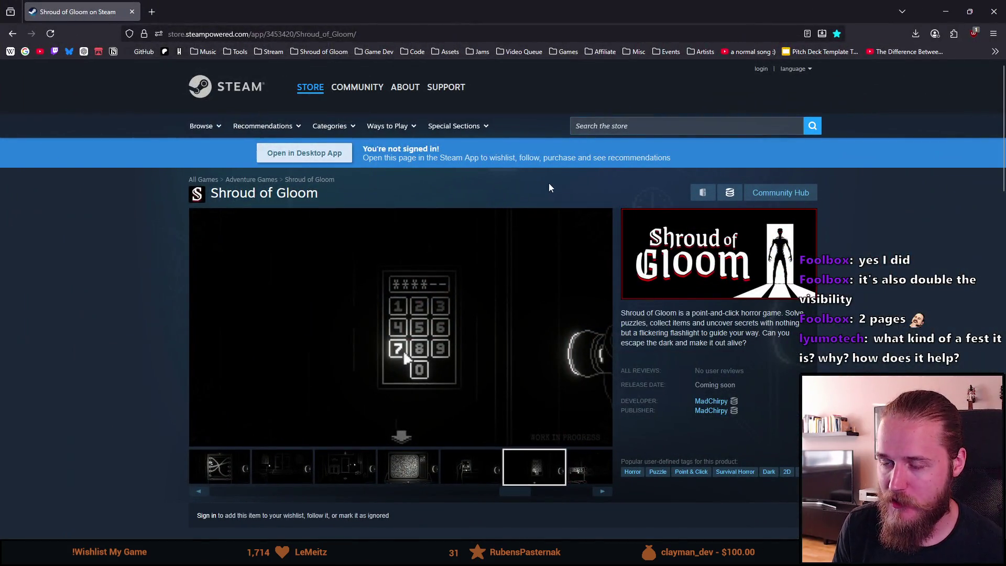
# Search the store for 'faith in despair', open its page and scroll to the demo section
pyautogui.click(615, 127)
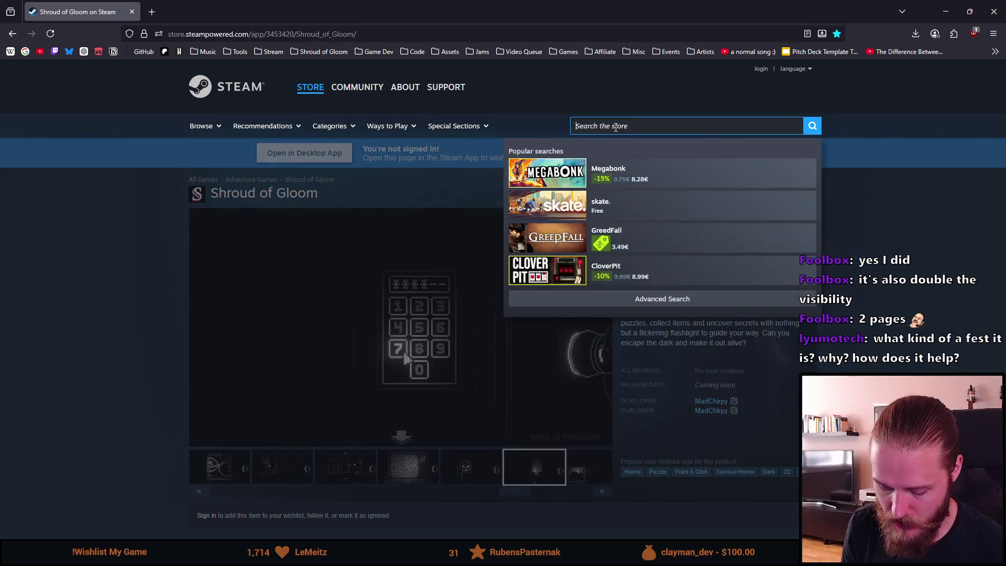
pyautogui.write('faith i')
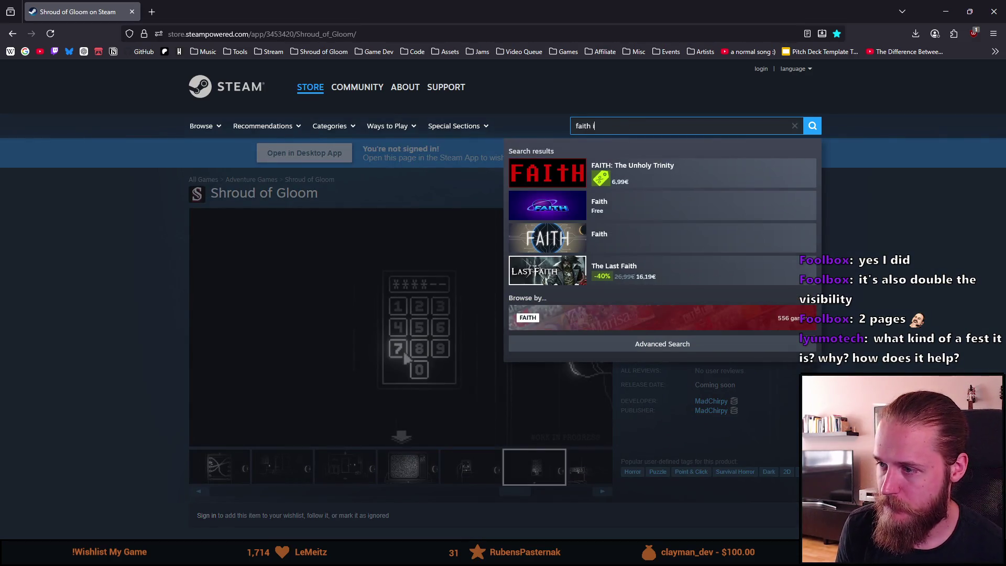
pyautogui.write('n despair')
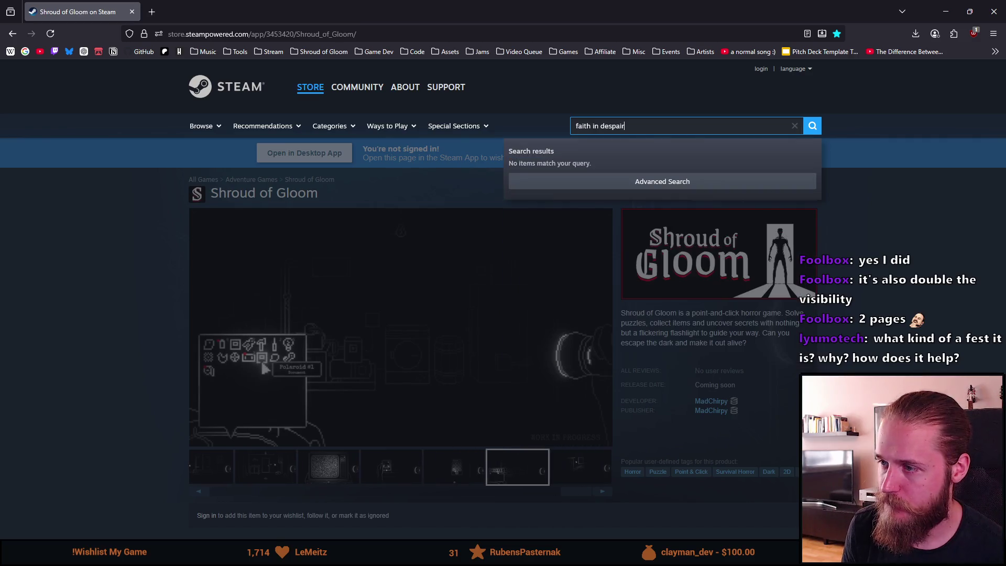
pyautogui.click(629, 183)
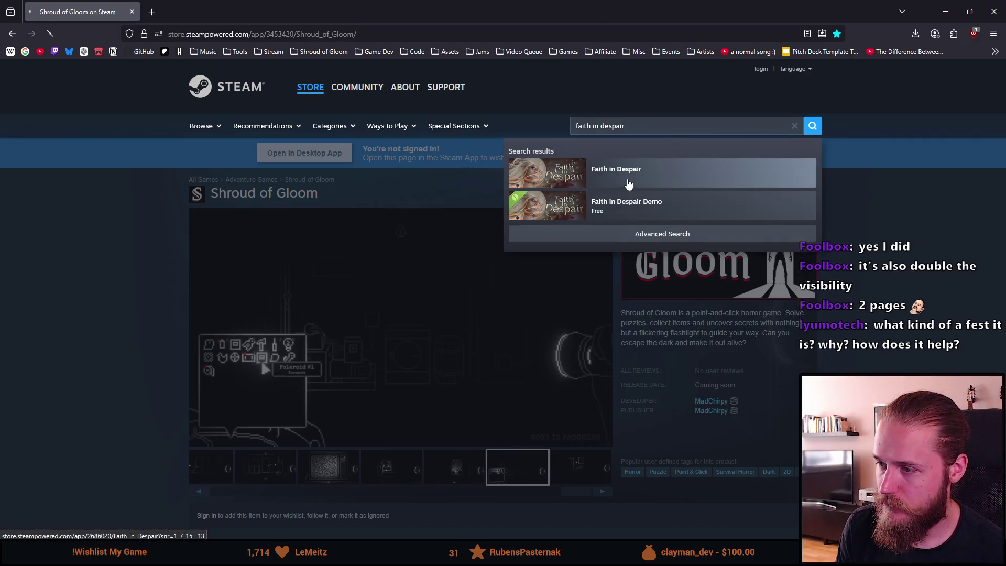
pyautogui.scroll(-4, 314, 278)
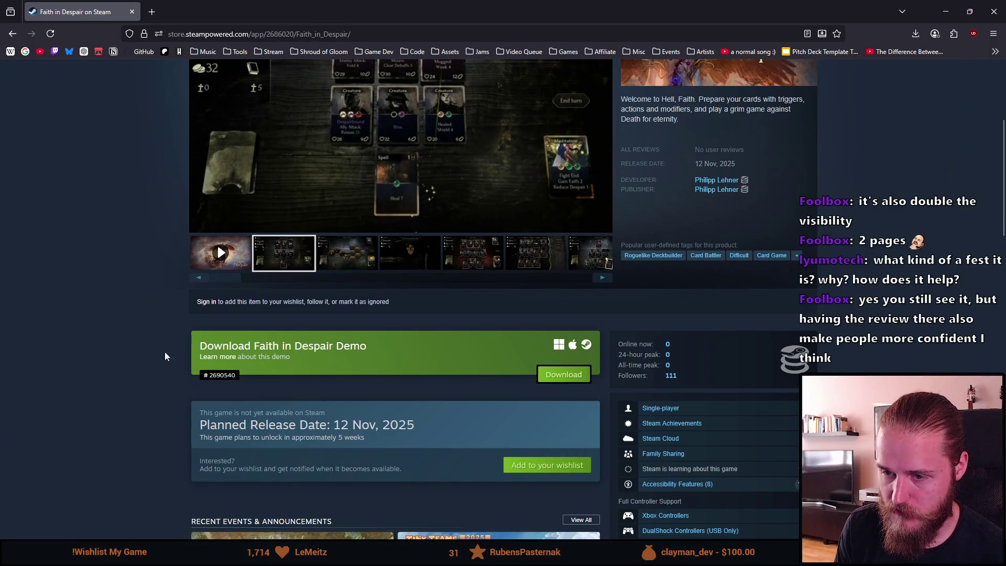
pyautogui.scroll(4, 375, 272)
pyautogui.scroll(-2, 293, 157)
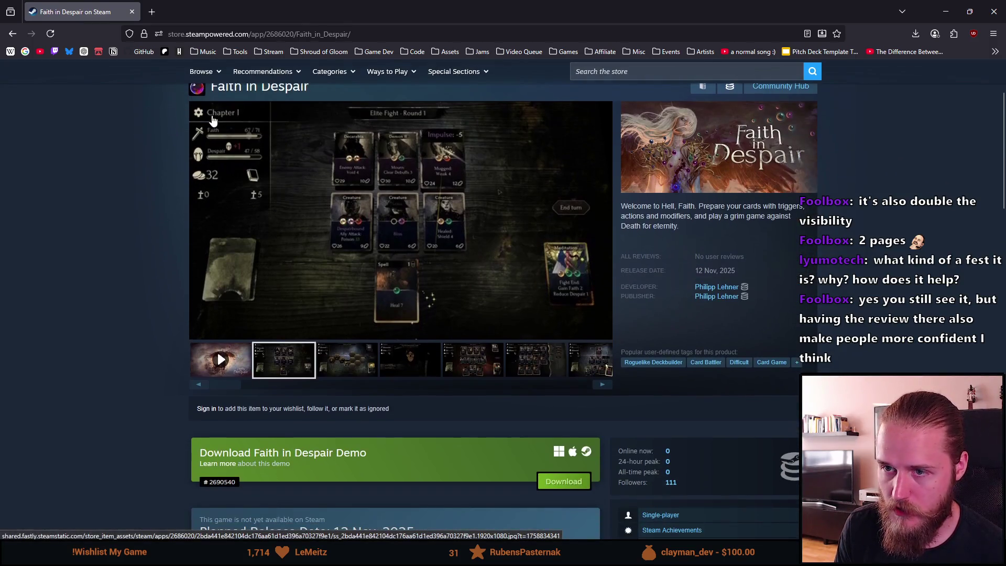
pyautogui.scroll(1, 456, 228)
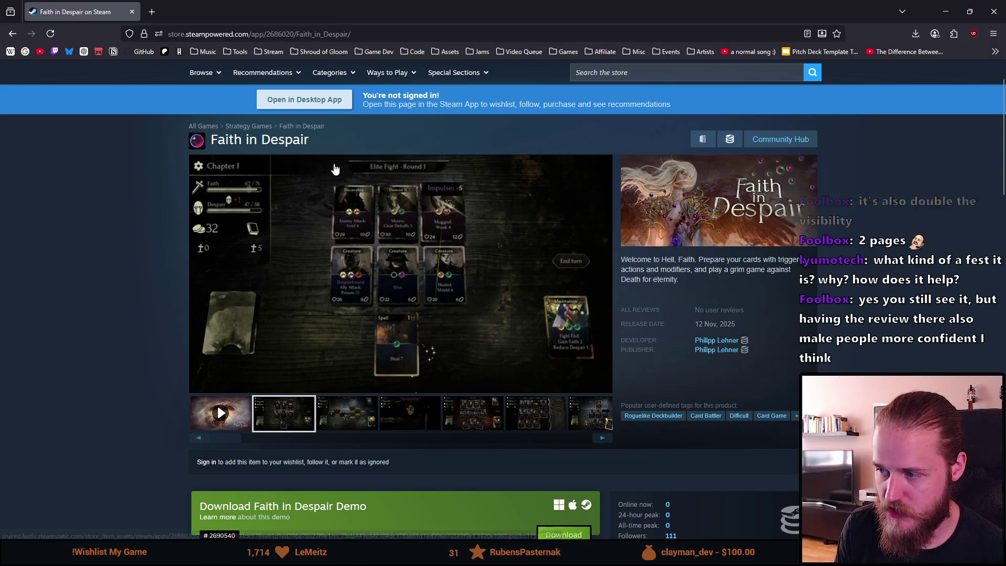
pyautogui.scroll(-3, 335, 173)
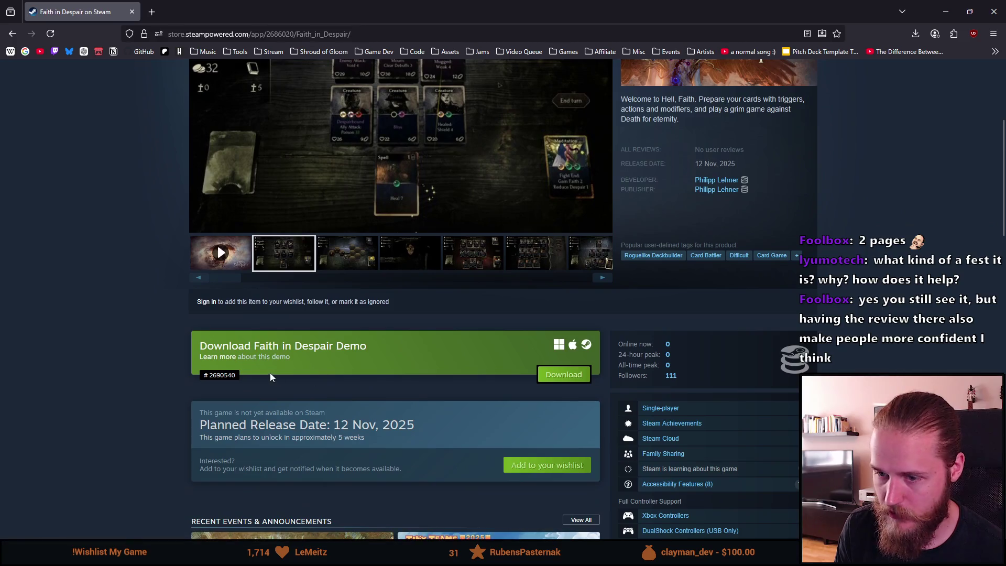
# Search 'faith in despair' again and open the Faith in Despair Demo store page
pyautogui.scroll(4, 444, 325)
pyautogui.click(690, 126)
pyautogui.write('fa')
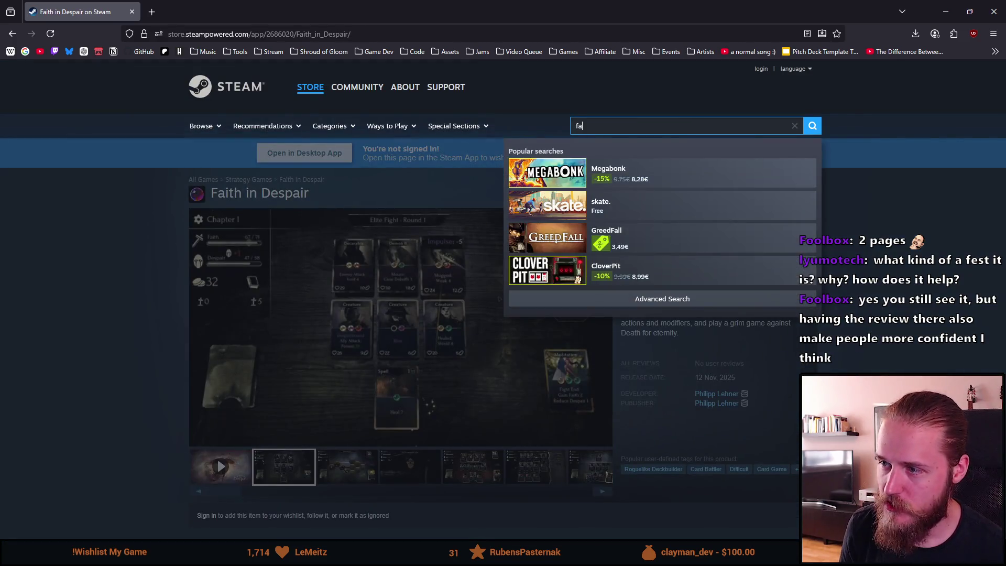
pyautogui.write('ith ')
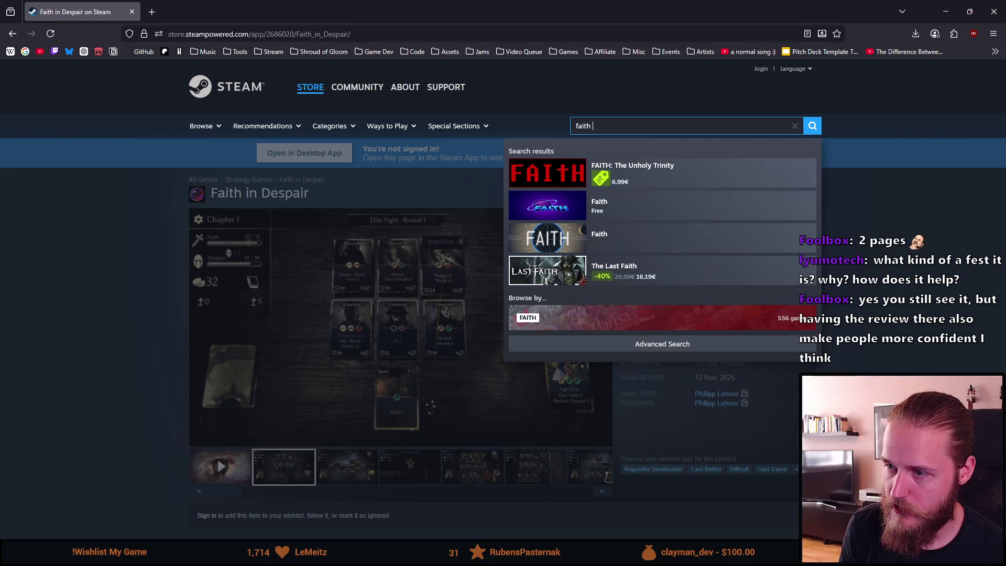
pyautogui.write('in despair')
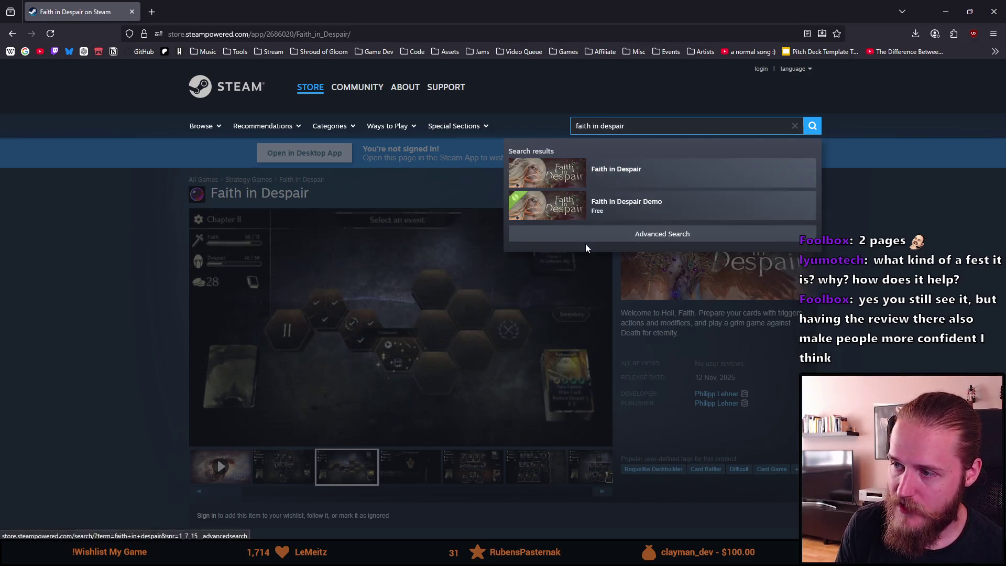
pyautogui.click(629, 209)
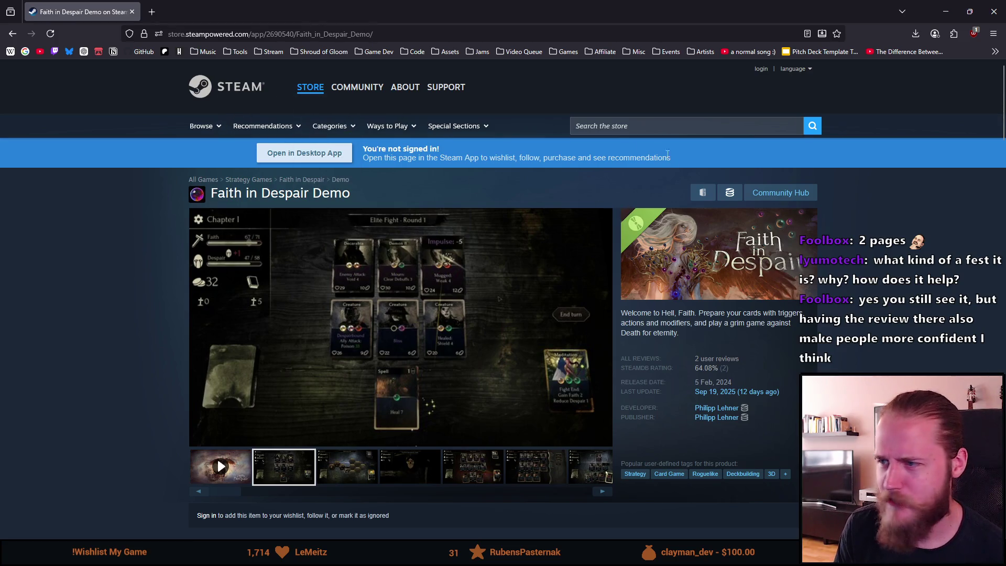
# Go to the Steam store homepage and browse to the free demos page
pyautogui.moveTo(310, 88)
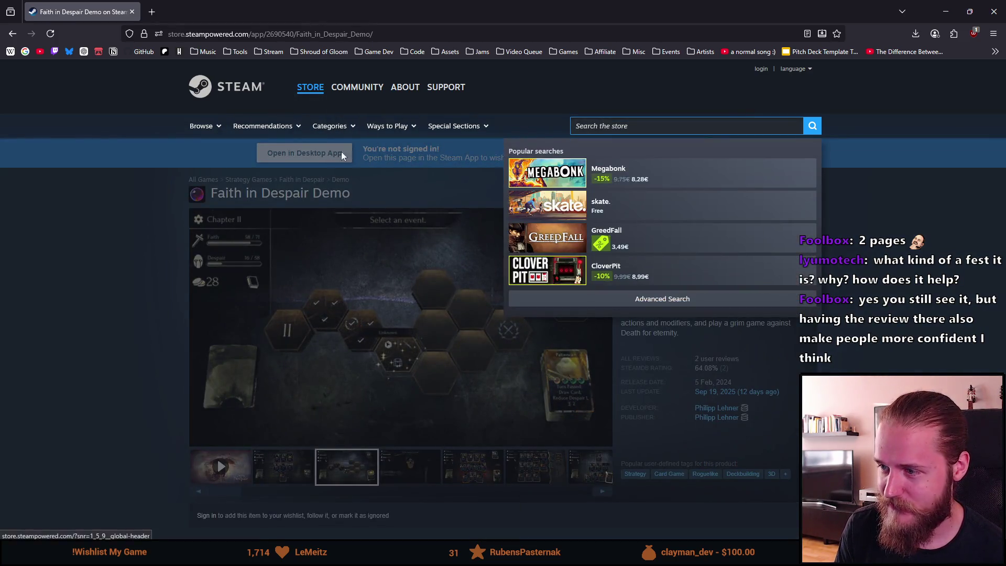
pyautogui.click(245, 95)
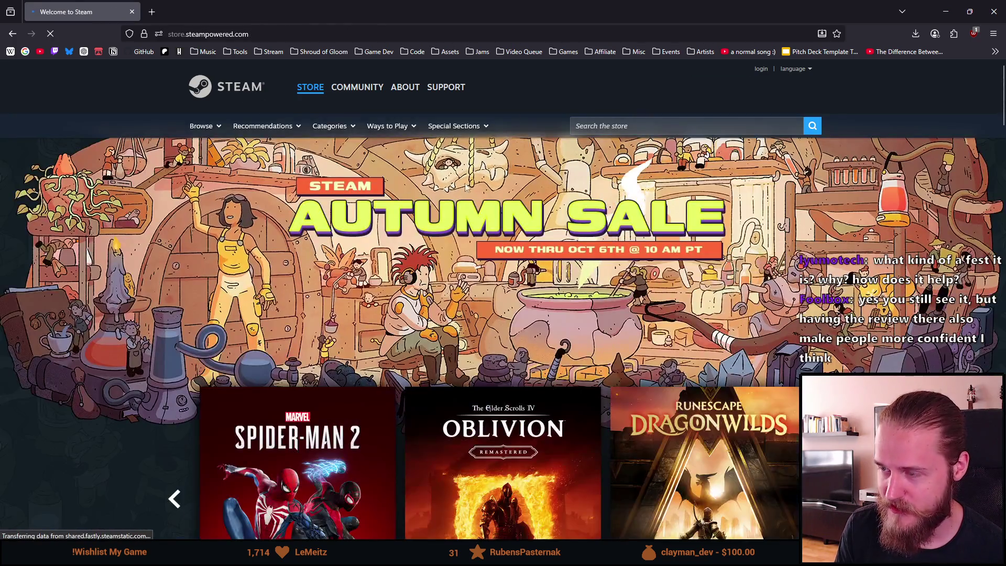
pyautogui.scroll(-4, 410, 219)
pyautogui.scroll(-15, 410, 218)
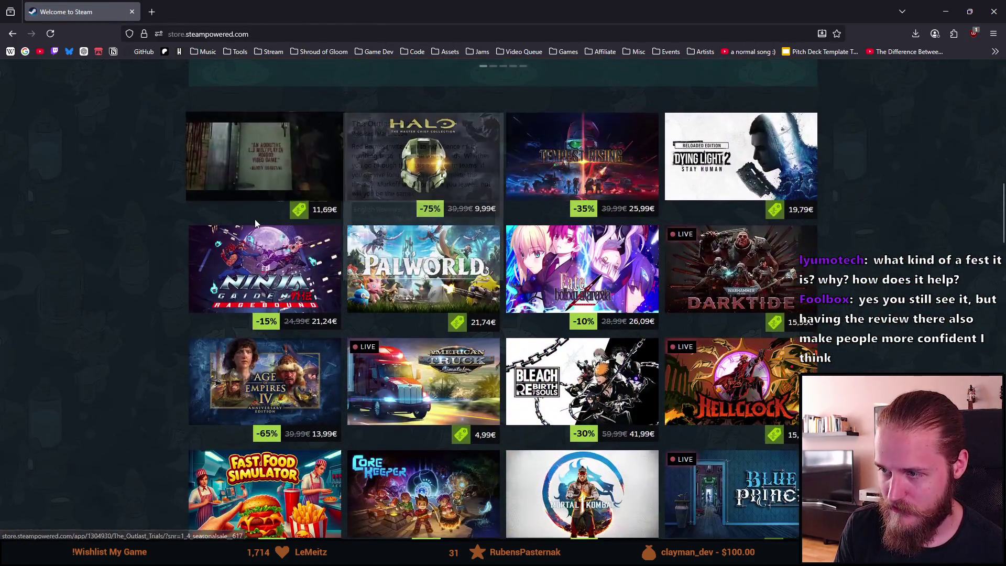
pyautogui.scroll(-3, 163, 225)
pyautogui.scroll(20, 366, 157)
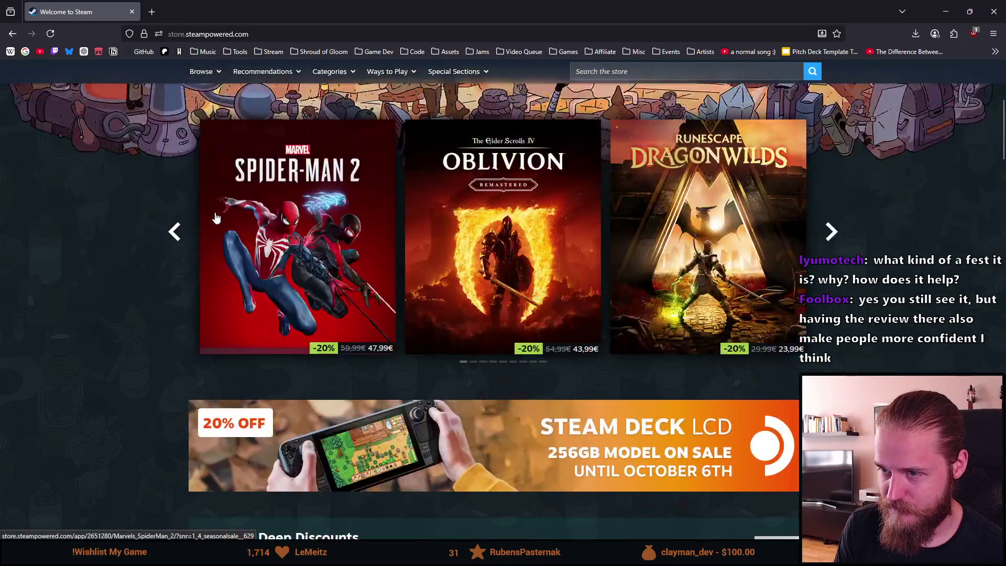
pyautogui.click(201, 126)
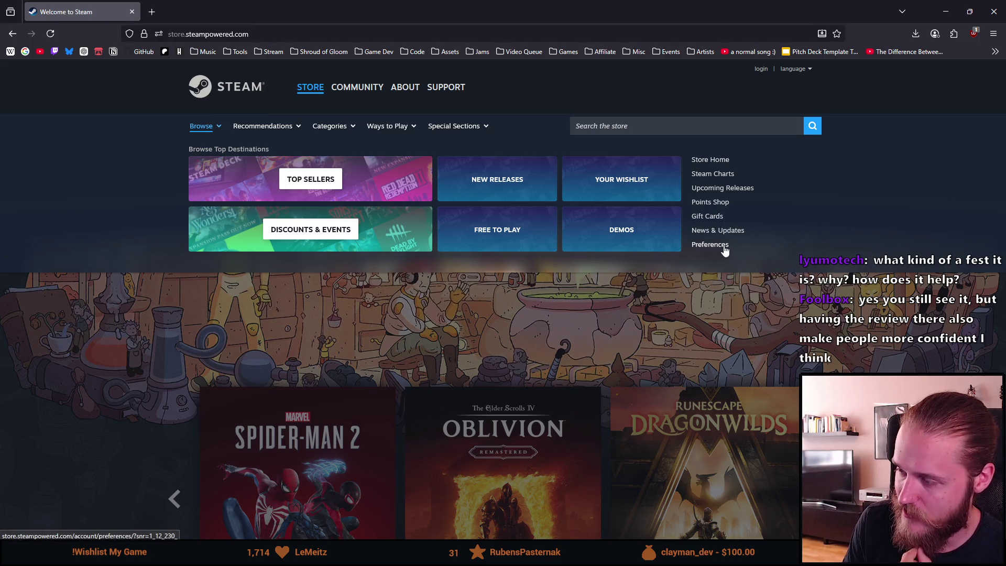
pyautogui.click(620, 230)
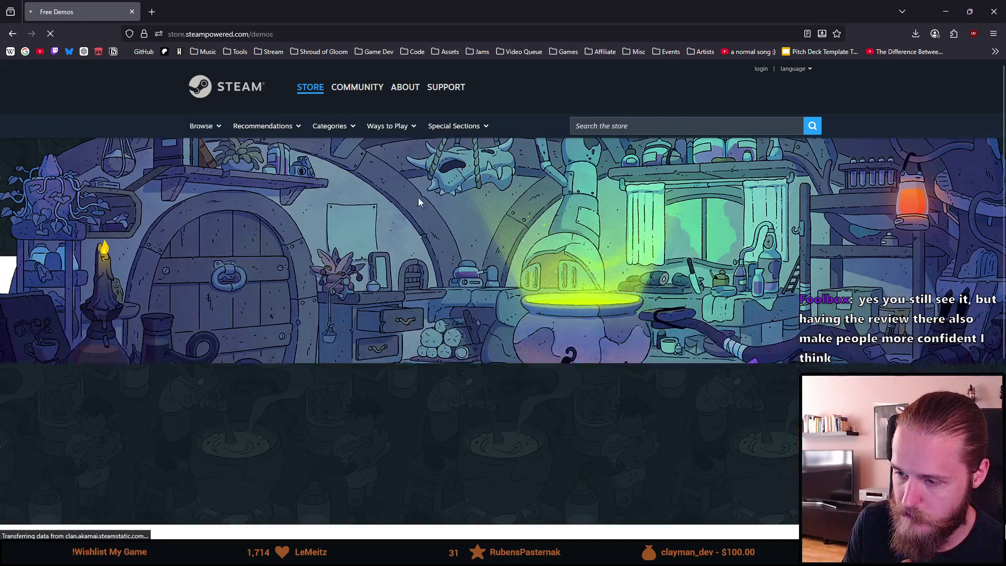
pyautogui.scroll(-4, 341, 202)
pyautogui.scroll(-10, 341, 206)
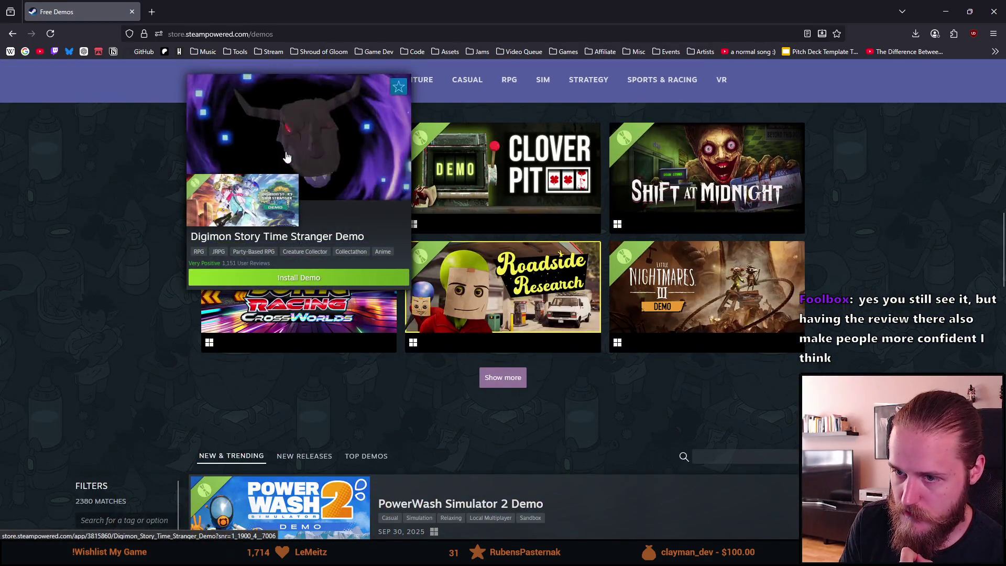
# Open Digimon Story Time Stranger Demo, CloverPit Demo and Shift At Midnight in new tabs, viewing Digimon
pyautogui.middleClick(340, 199)
pyautogui.middleClick(526, 163)
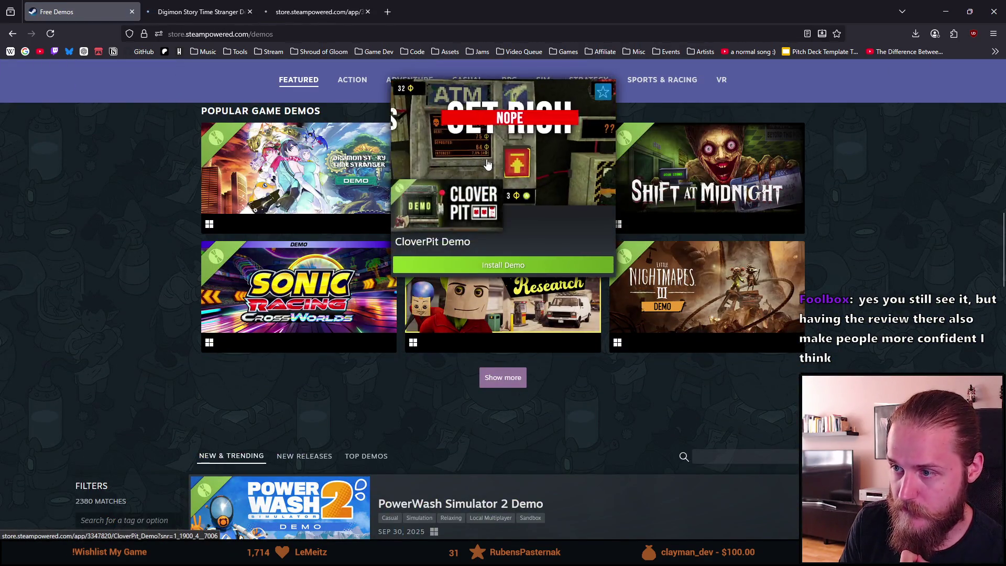
pyautogui.middleClick(704, 172)
pyautogui.click(199, 12)
# Close the Digimon demo tab and scroll through CloverPit's page with its demo and 10%-off offers
pyautogui.scroll(-5, 315, 258)
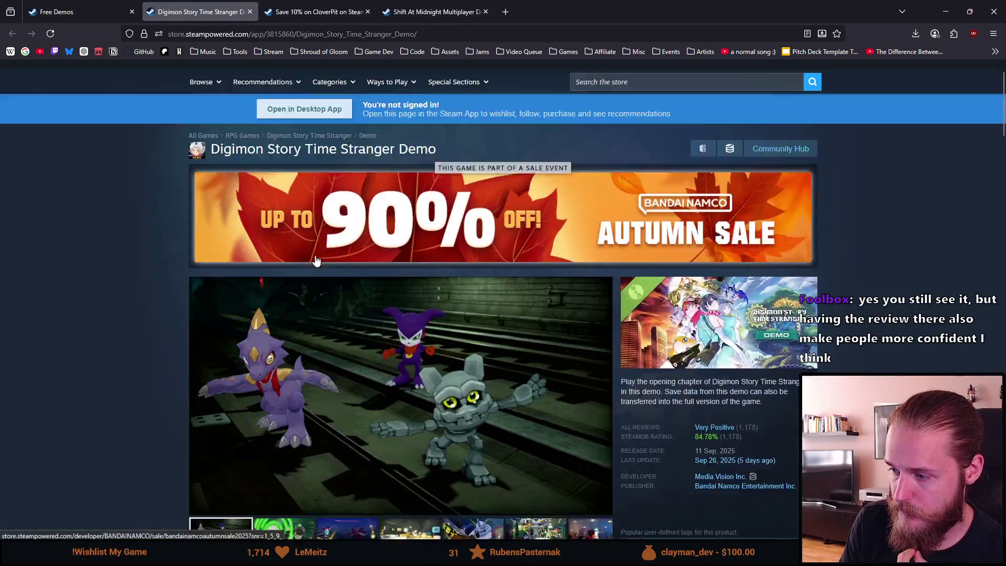
pyautogui.scroll(4, 316, 258)
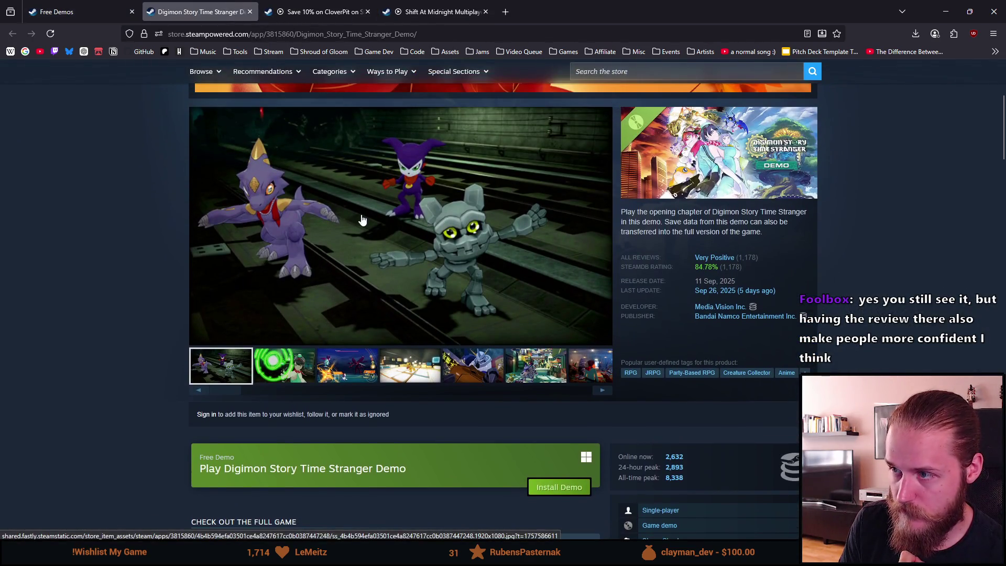
pyautogui.hotkey('ctrl', 'w')
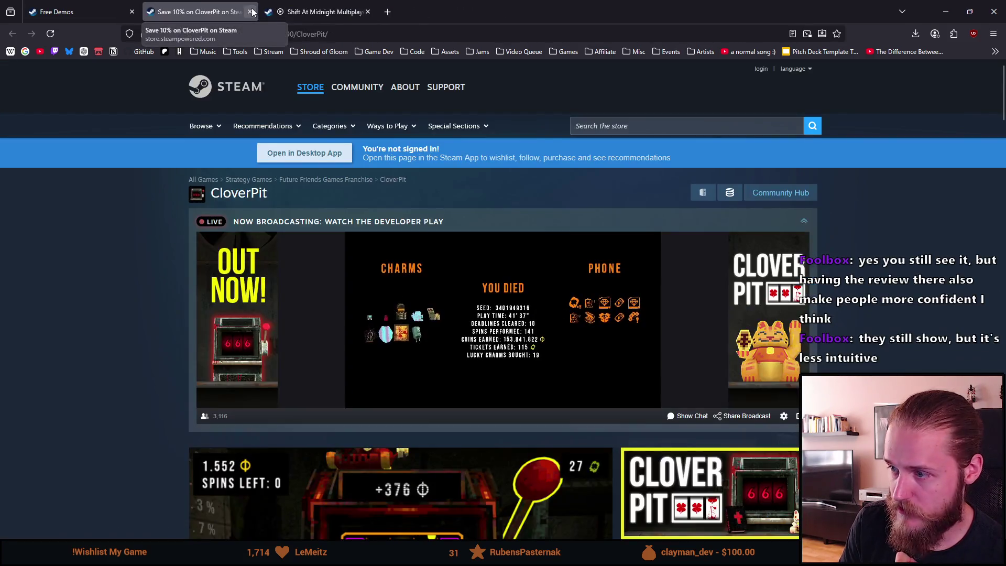
pyautogui.scroll(-5, 308, 251)
pyautogui.scroll(-4, 308, 250)
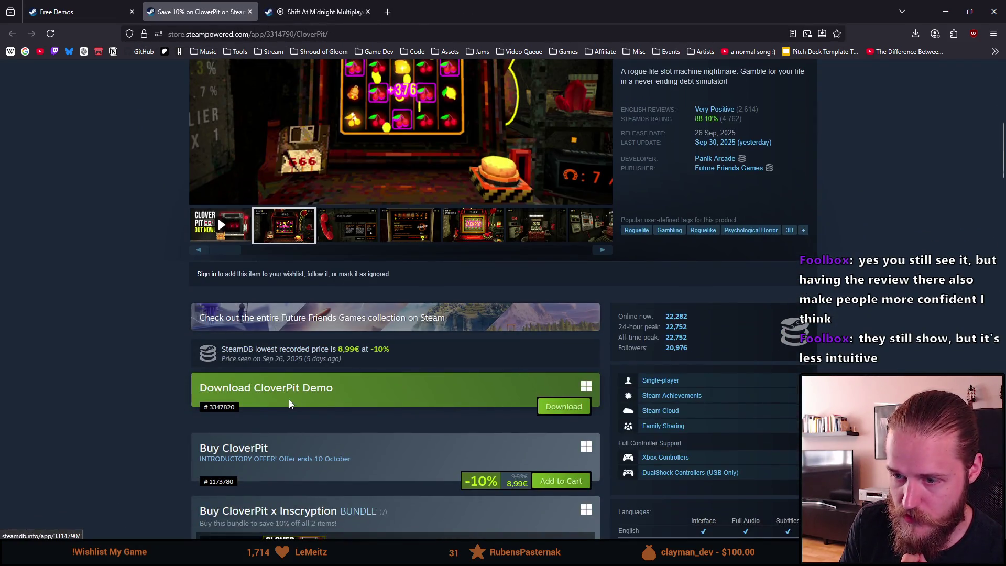
pyautogui.scroll(2, 620, 336)
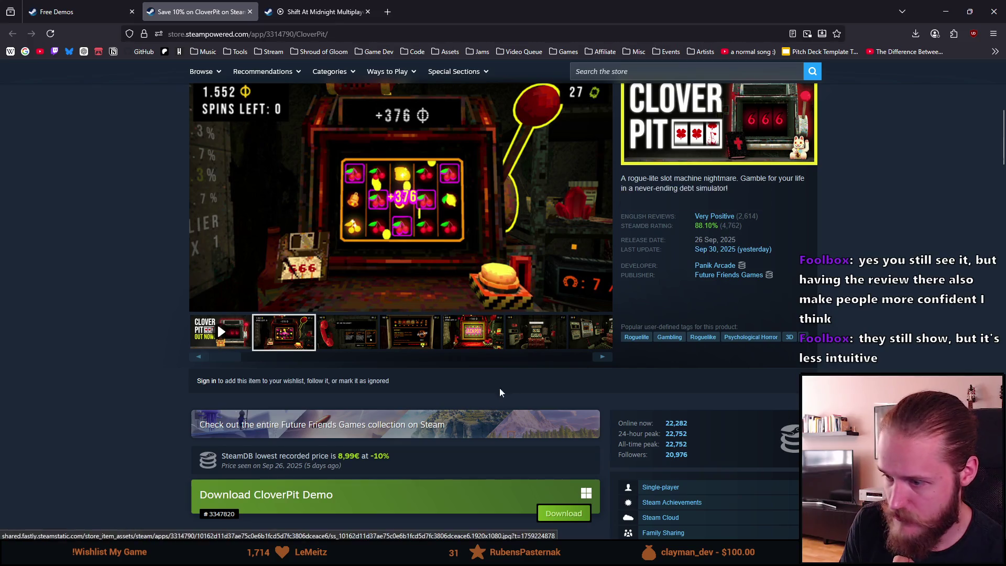
pyautogui.scroll(-3, 472, 377)
pyautogui.scroll(-4, 442, 353)
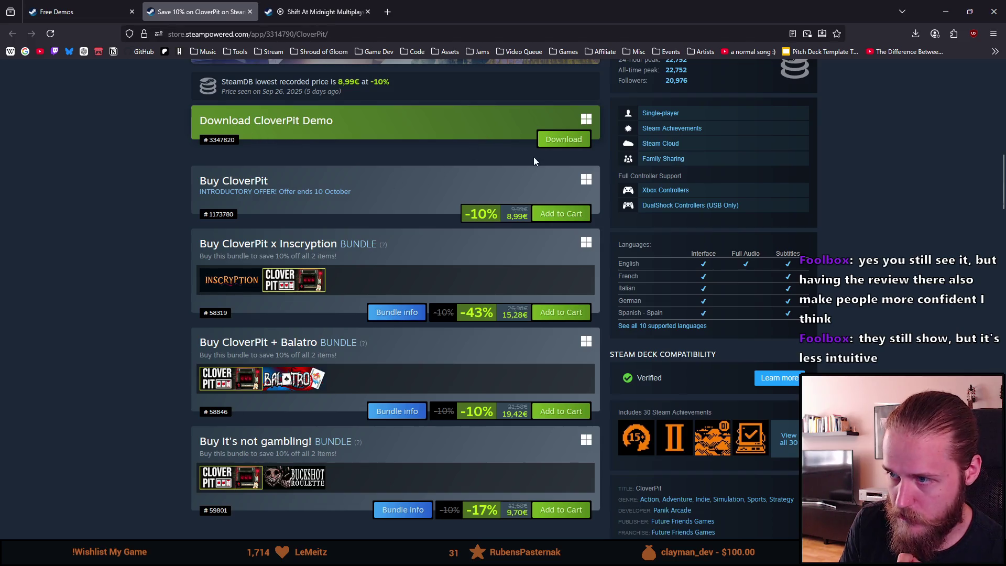
pyautogui.scroll(-20, 386, 199)
pyautogui.scroll(20, 385, 282)
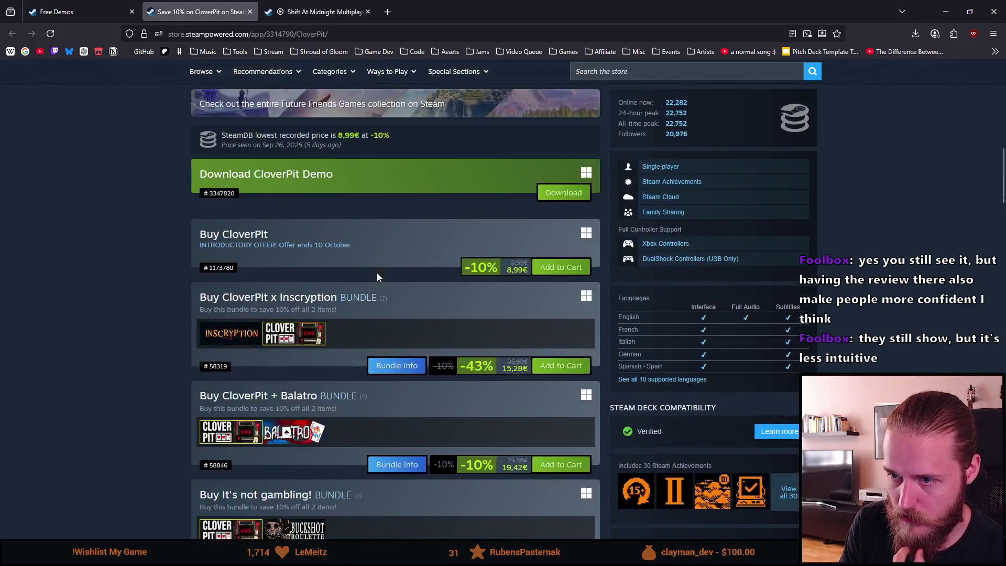
pyautogui.scroll(15, 377, 277)
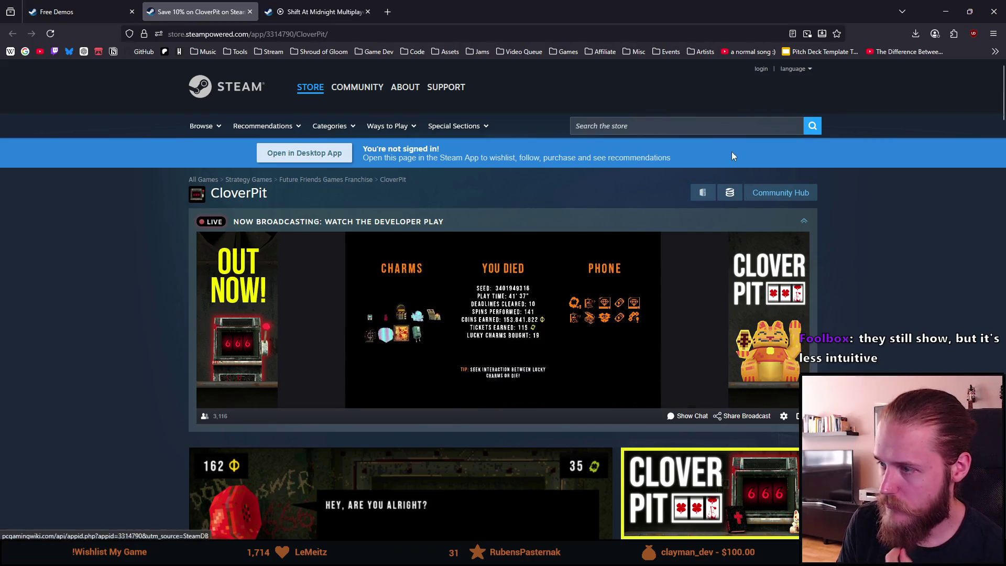
# Search the store for 'clover pit' and open the CloverPit Demo result
pyautogui.click(727, 125)
pyautogui.write('clover ')
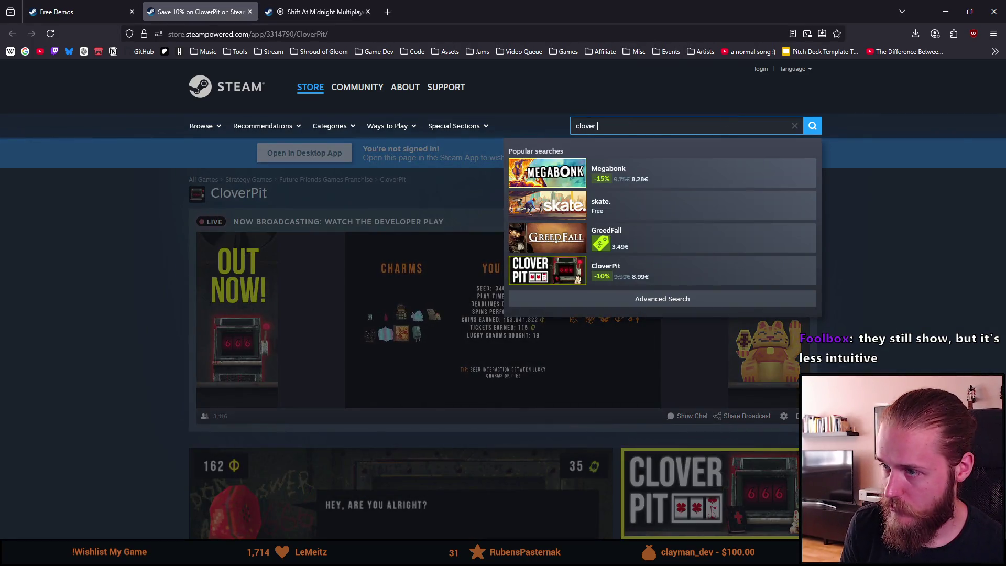
pyautogui.write('pit')
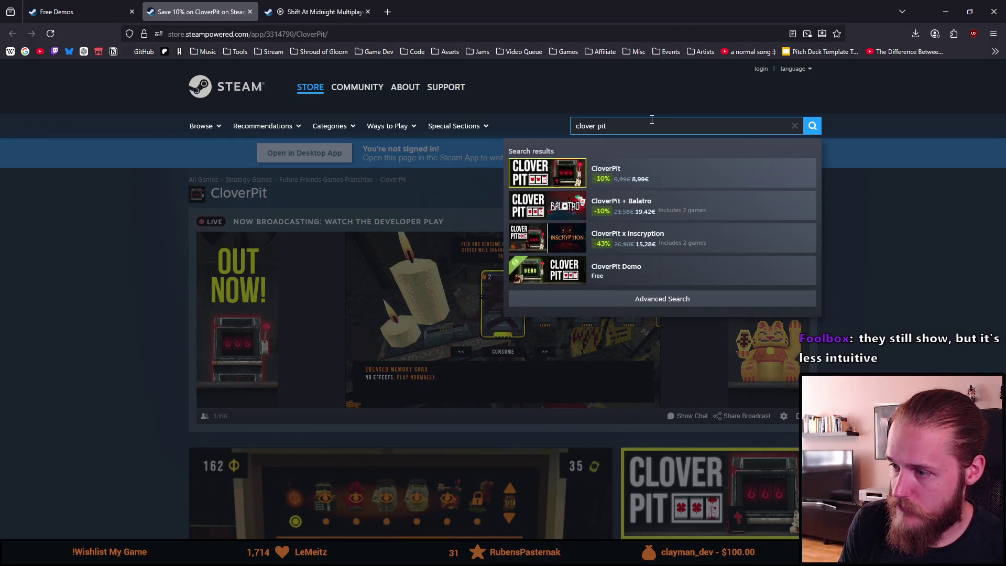
pyautogui.click(623, 278)
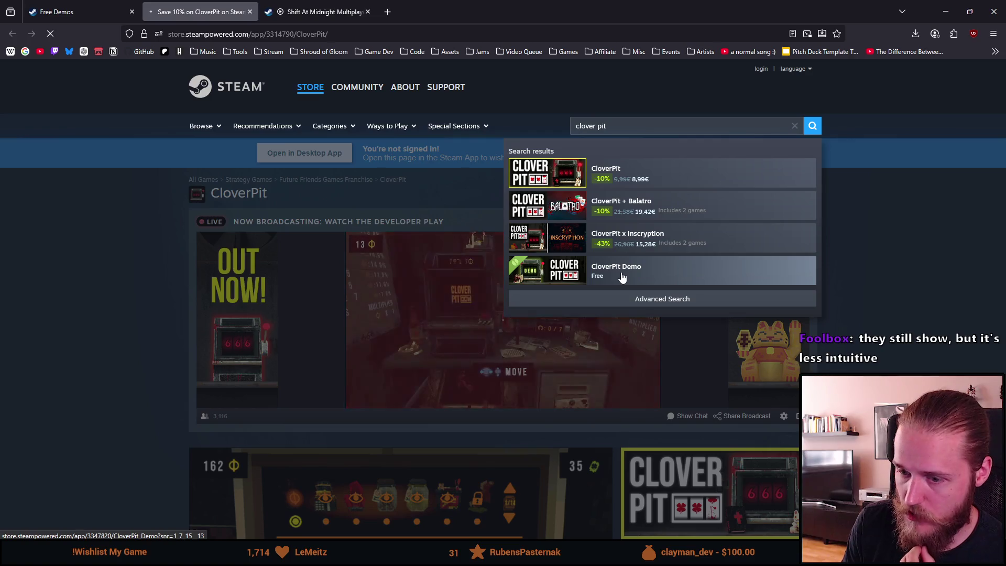
# Scroll through the CloverPit store page, then close its tab
pyautogui.scroll(-5, 435, 315)
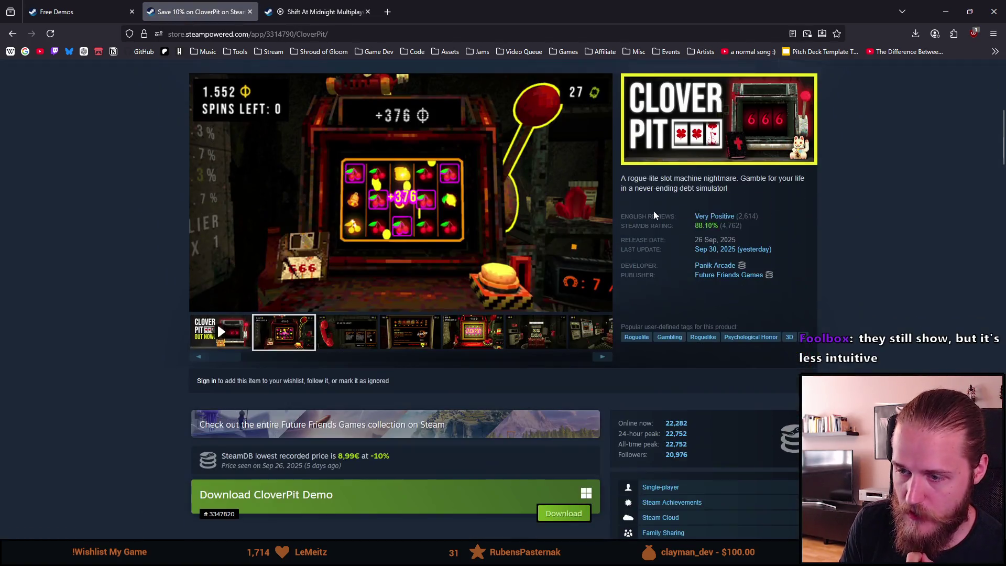
pyautogui.scroll(5, 495, 293)
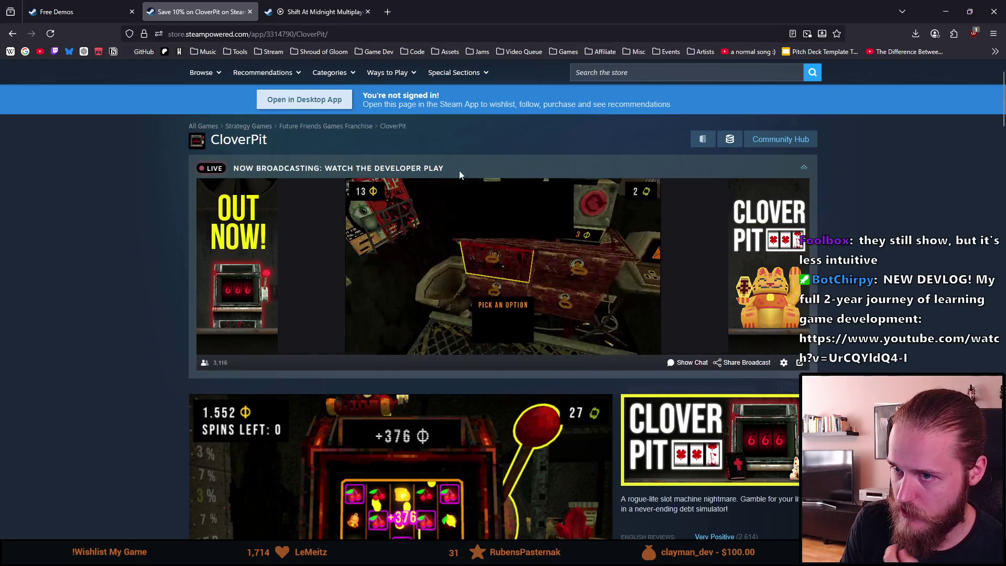
pyautogui.scroll(-6, 536, 341)
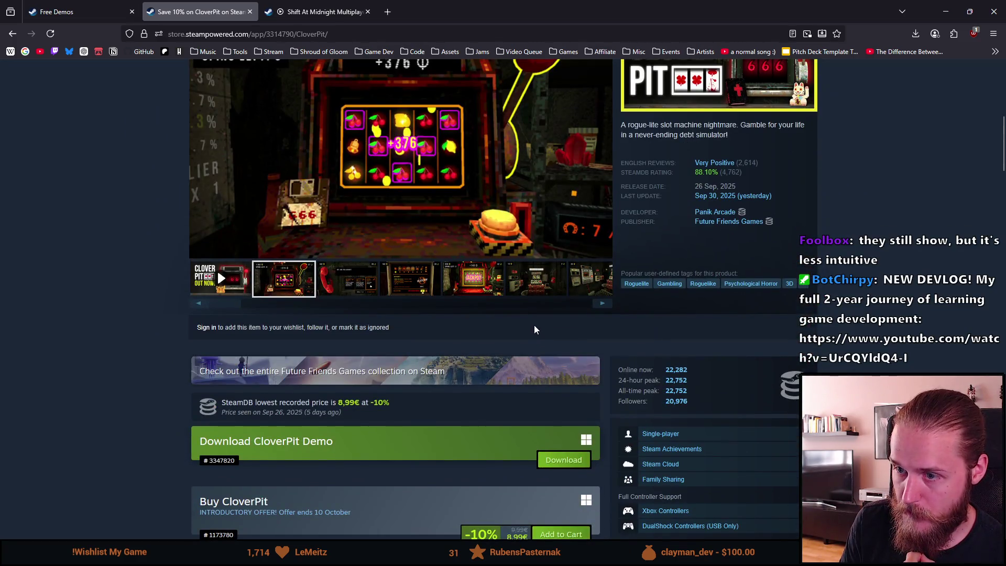
pyautogui.scroll(5, 533, 324)
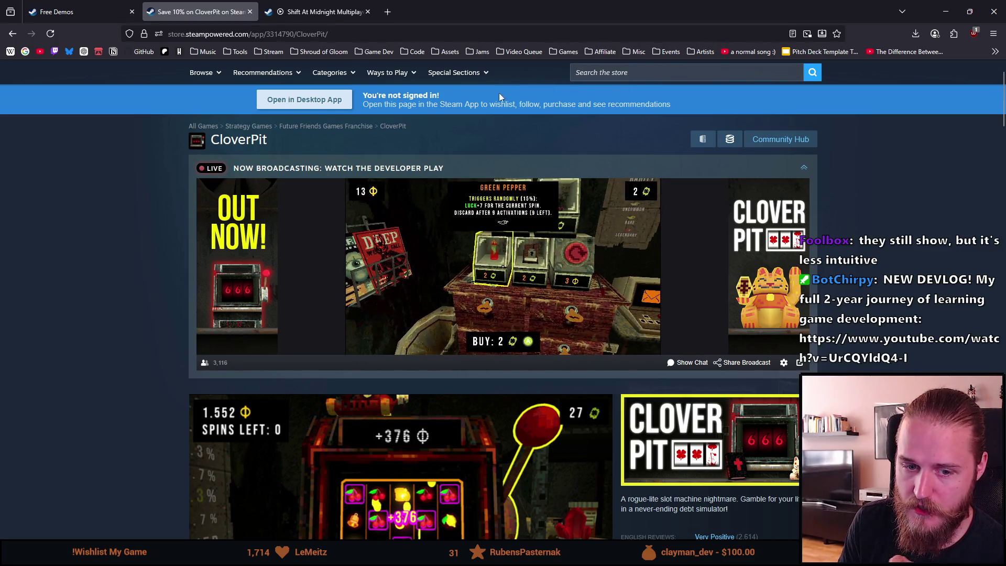
pyautogui.scroll(2, 276, 121)
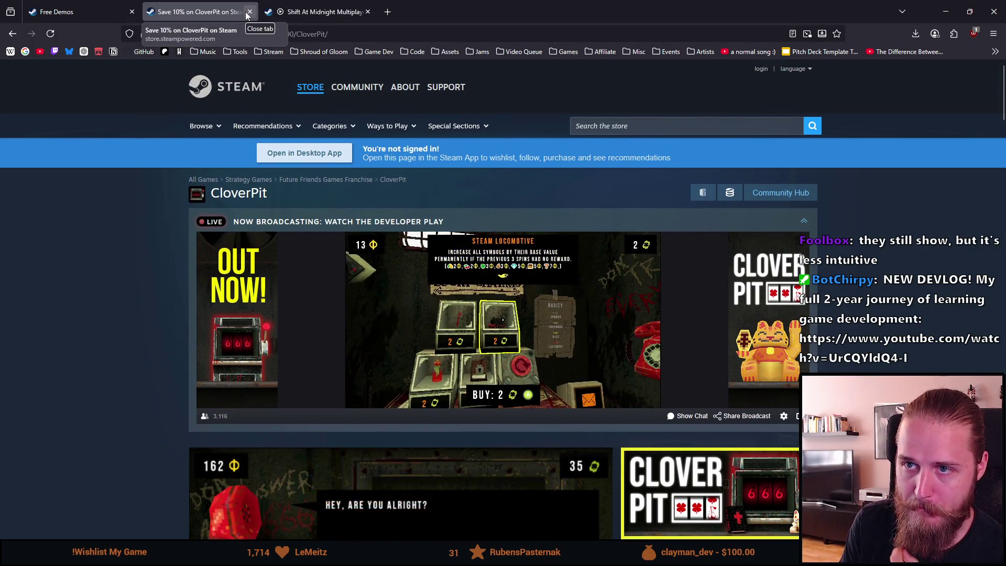
pyautogui.click(249, 11)
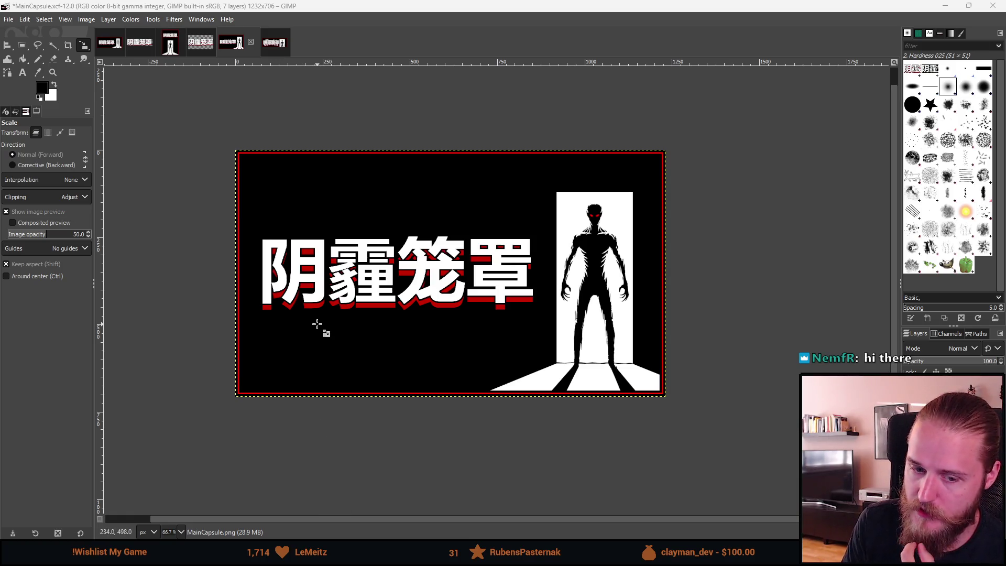
# Switch to SmallCapsule.xcf, clear any selection and paste the copied artwork as a floating layer
pyautogui.click(272, 52)
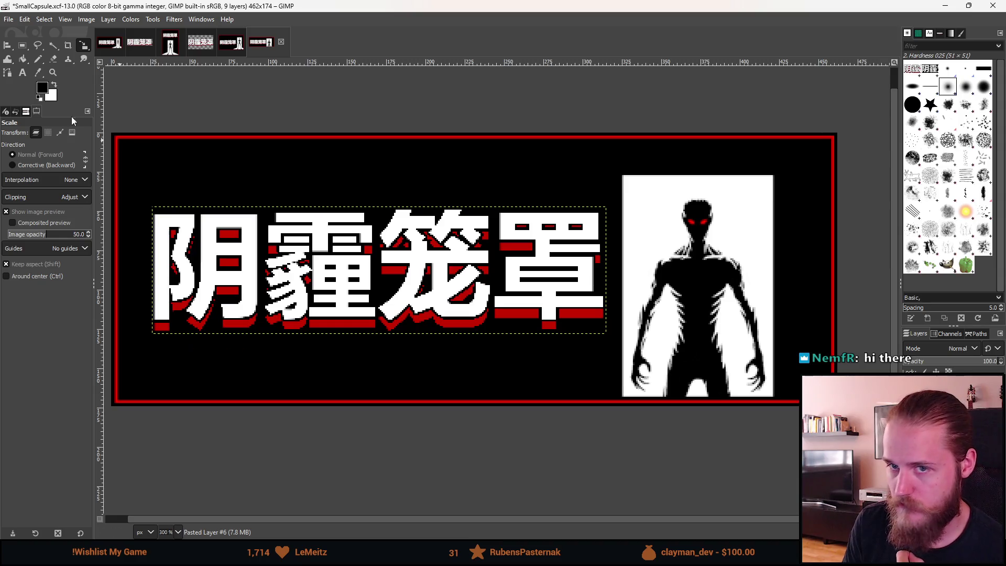
pyautogui.click(22, 45)
pyautogui.scroll(-5, 272, 277)
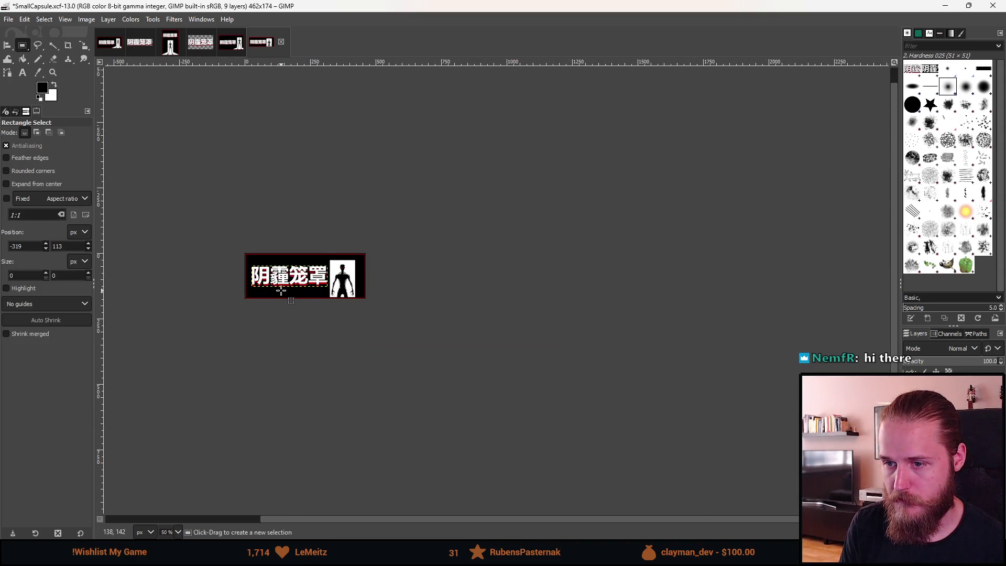
pyautogui.scroll(5, 281, 291)
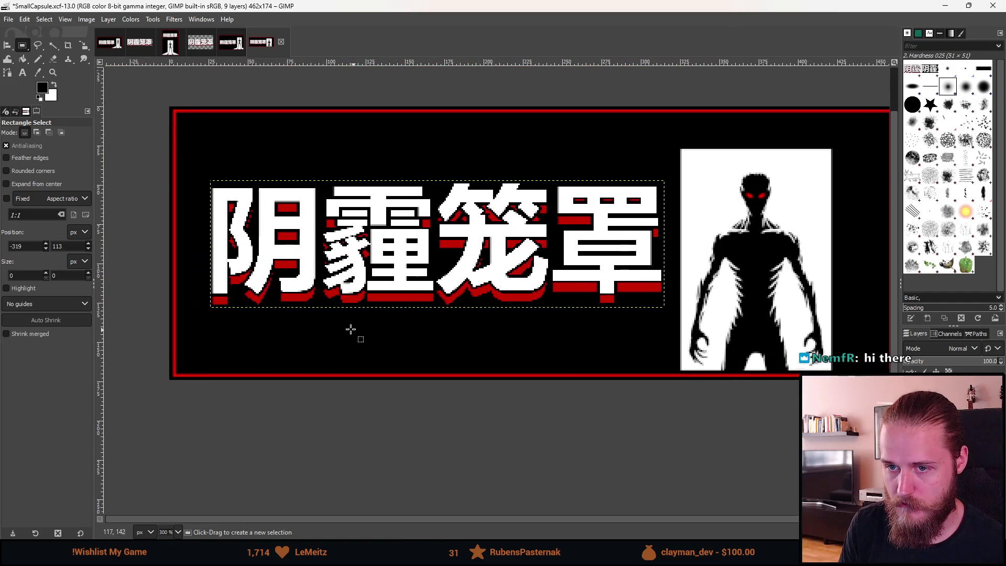
pyautogui.moveTo(175, 104)
pyautogui.mouseDown()
pyautogui.moveTo(599, 407)
pyautogui.moveTo(649, 403)
pyautogui.mouseUp()
pyautogui.click(716, 416)
pyautogui.hotkey('ctrl', 'v')
pyautogui.scroll(-1, 737, 422)
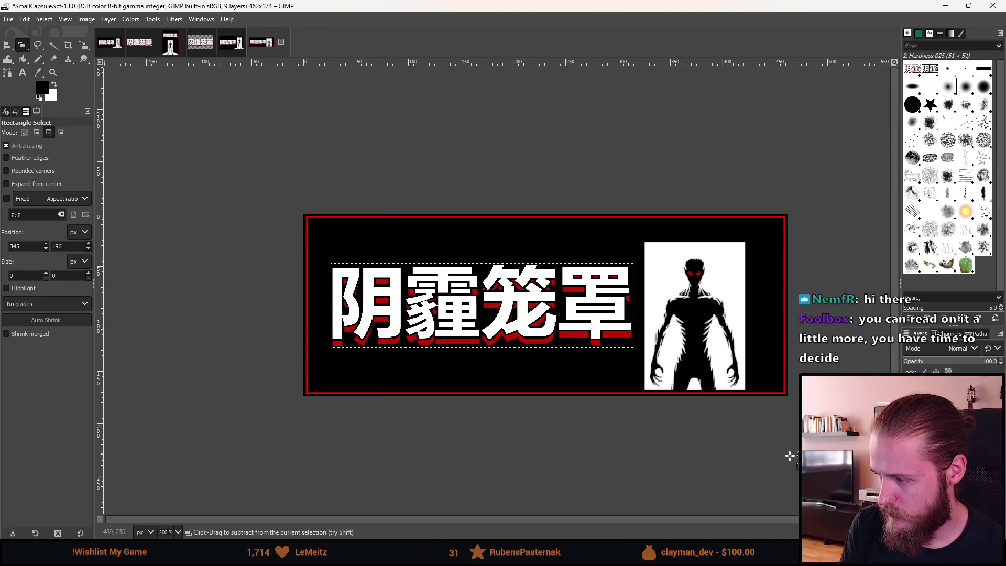
# Drag the figure layer right with the Move tool, then nudge it back to a 12,0 offset
pyautogui.press('m')
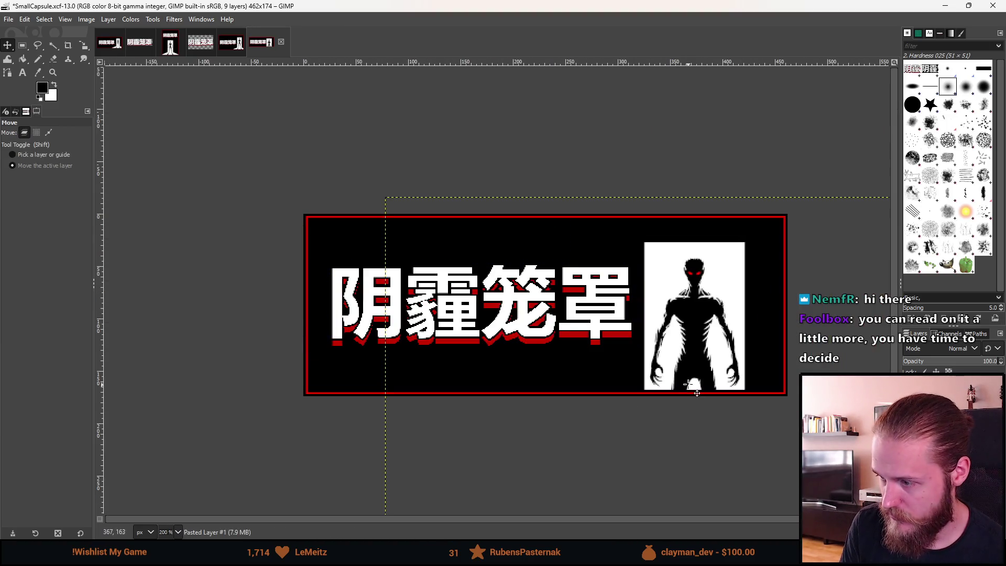
pyautogui.moveTo(696, 392); pyautogui.dragTo(711, 392)
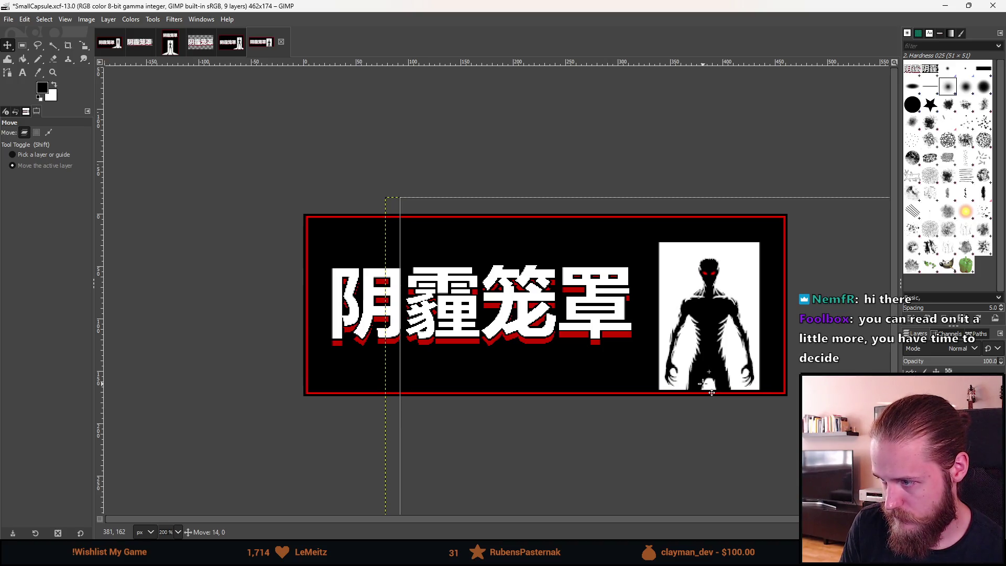
pyautogui.moveTo(711, 392); pyautogui.dragTo(709, 392)
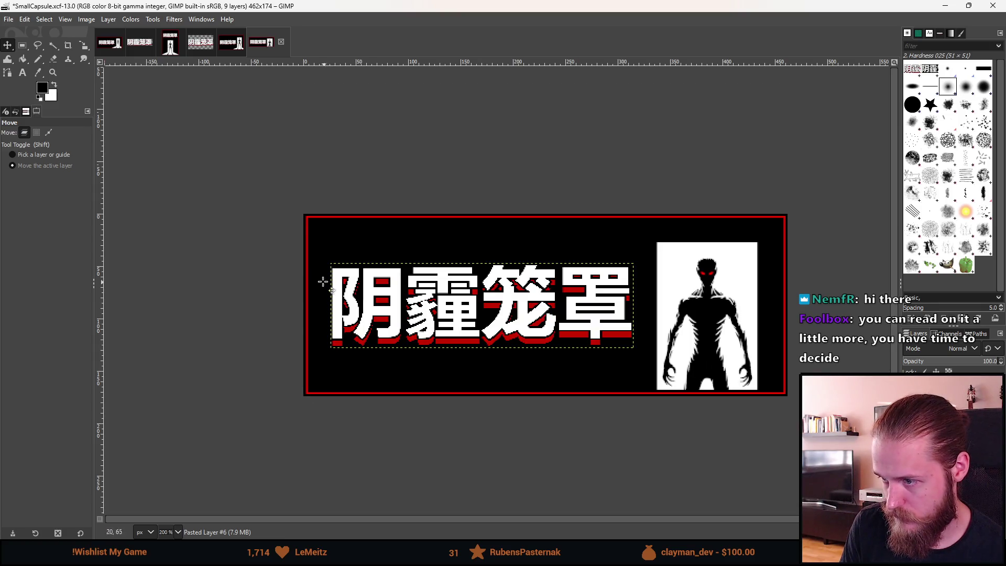
# Centre the Chinese title horizontally and vertically in the black area left of the figure
pyautogui.click(22, 45)
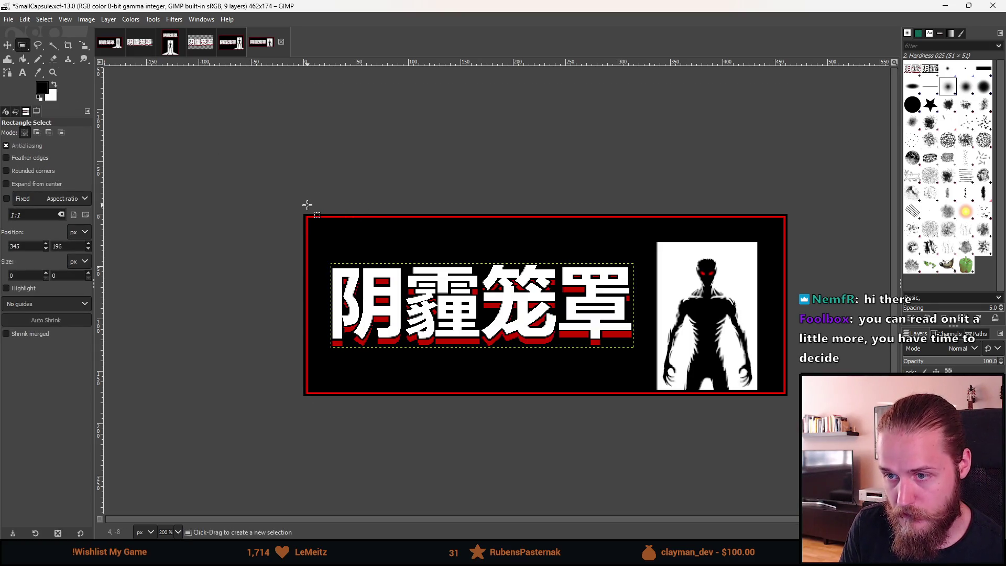
pyautogui.moveTo(307, 205)
pyautogui.mouseDown()
pyautogui.moveTo(456, 432)
pyautogui.moveTo(656, 447)
pyautogui.mouseUp()
pyautogui.press('q')
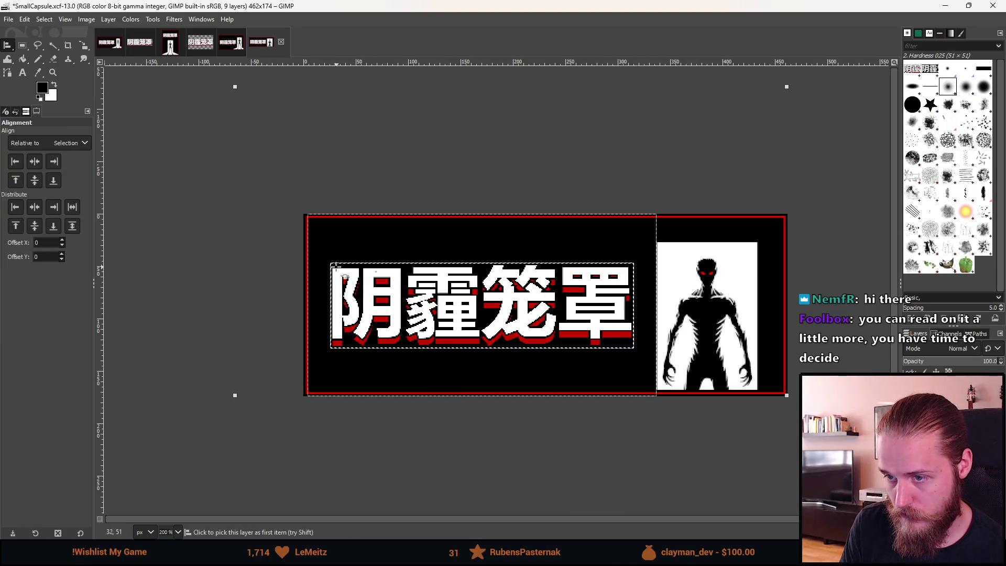
pyautogui.moveTo(330, 258)
pyautogui.mouseDown()
pyautogui.moveTo(579, 371)
pyautogui.moveTo(648, 367)
pyautogui.mouseUp()
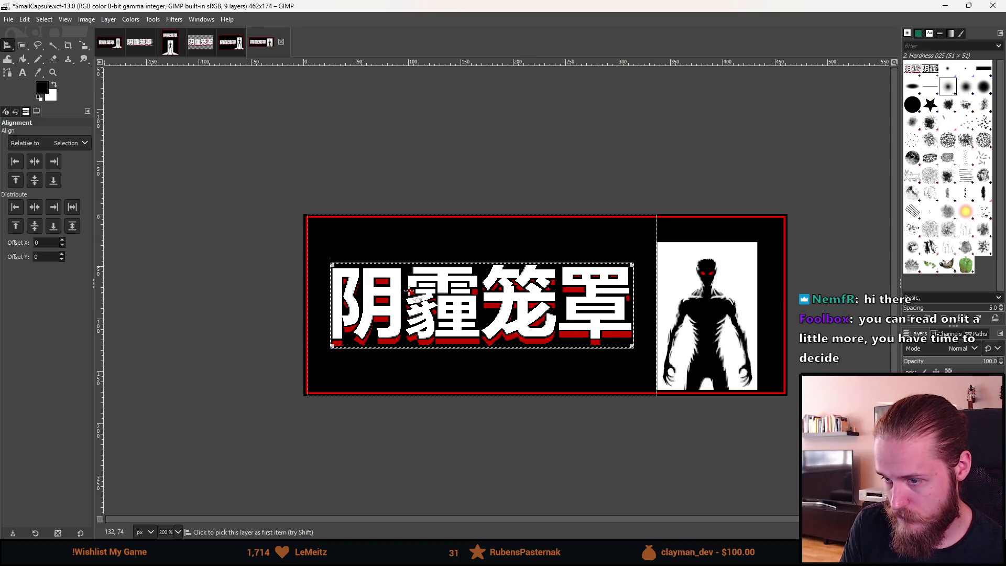
pyautogui.click(35, 162)
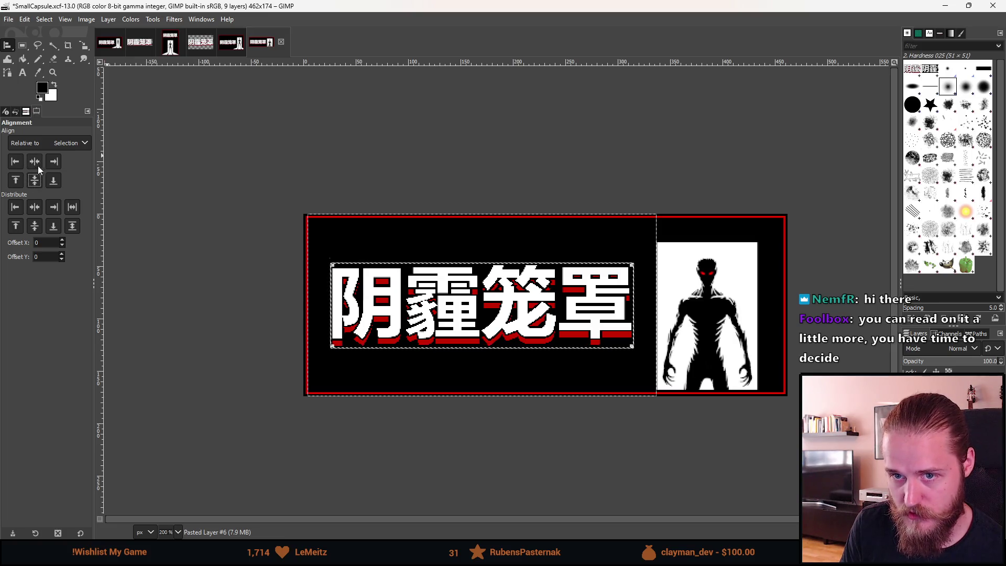
pyautogui.click(34, 180)
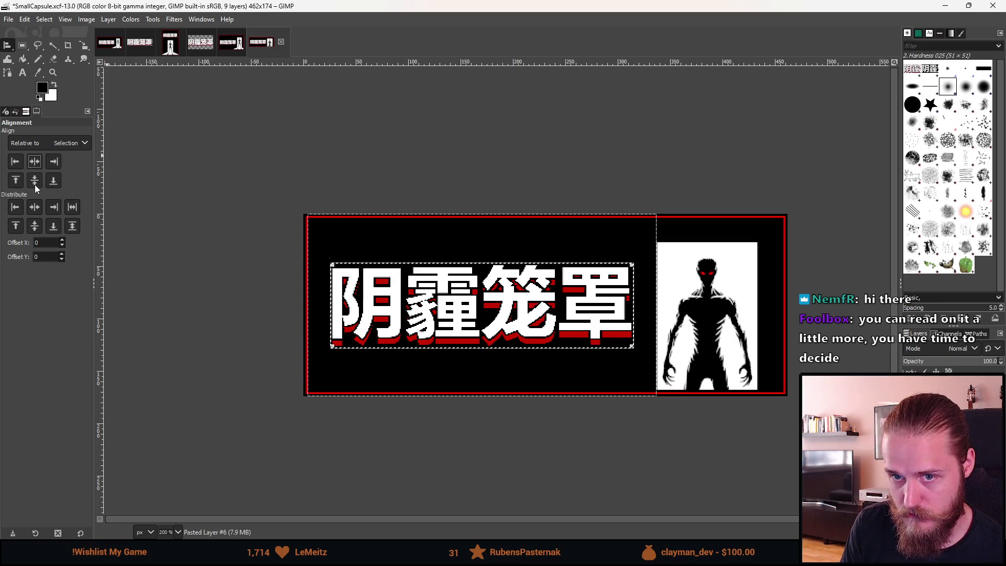
# Preview the capsule at 100% and smaller, then return to 200% zoom
pyautogui.click(22, 46)
pyautogui.press('1')
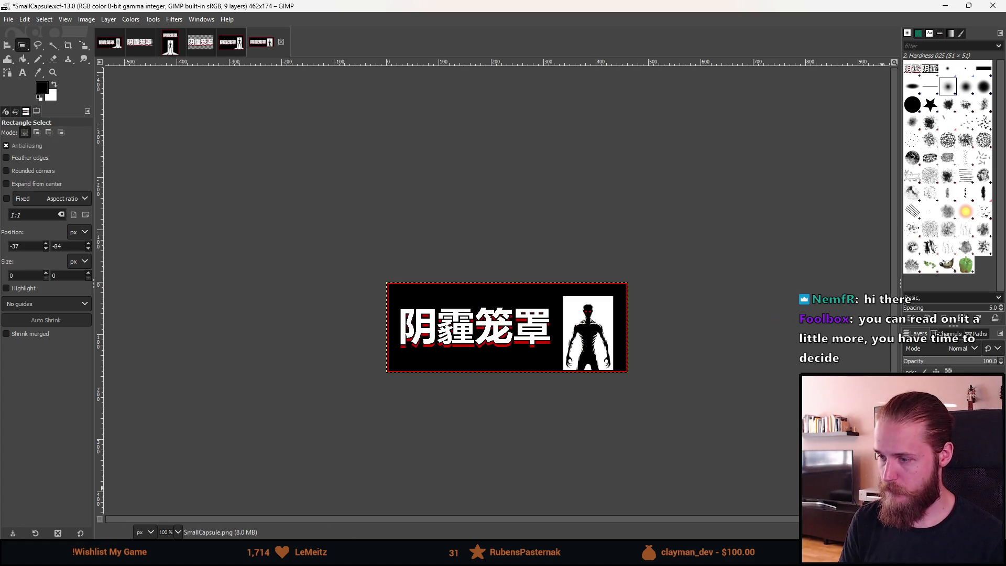
pyautogui.press('-')
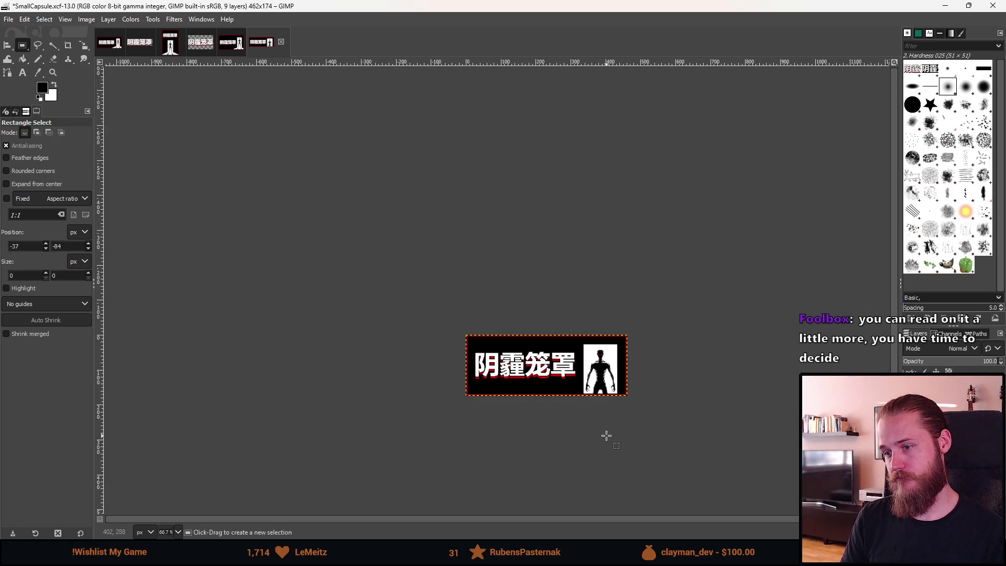
pyautogui.press('2')
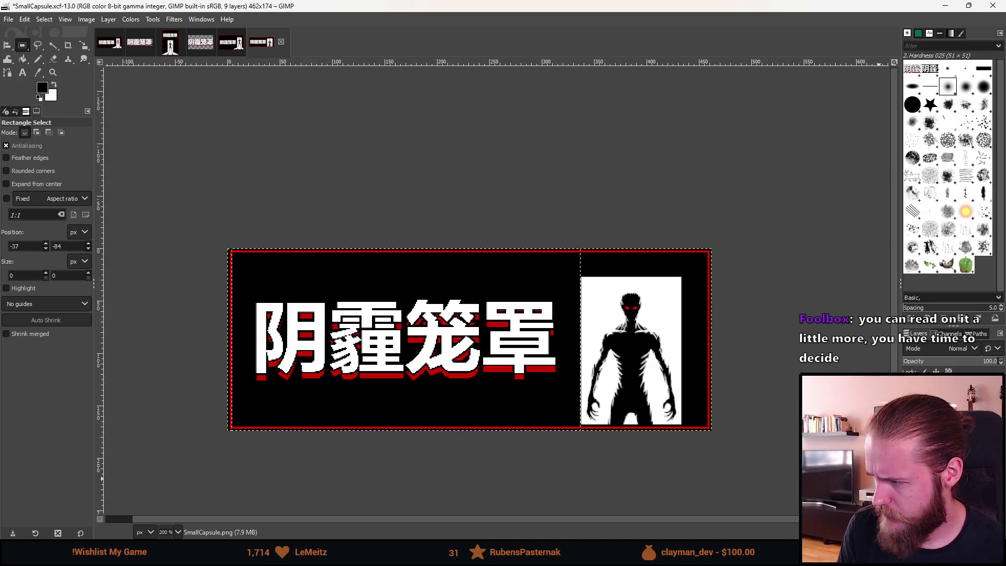
# Undo, paste the Chinese title again and scale it down to 261×73 px
pyautogui.hotkey('ctrl', 'z')
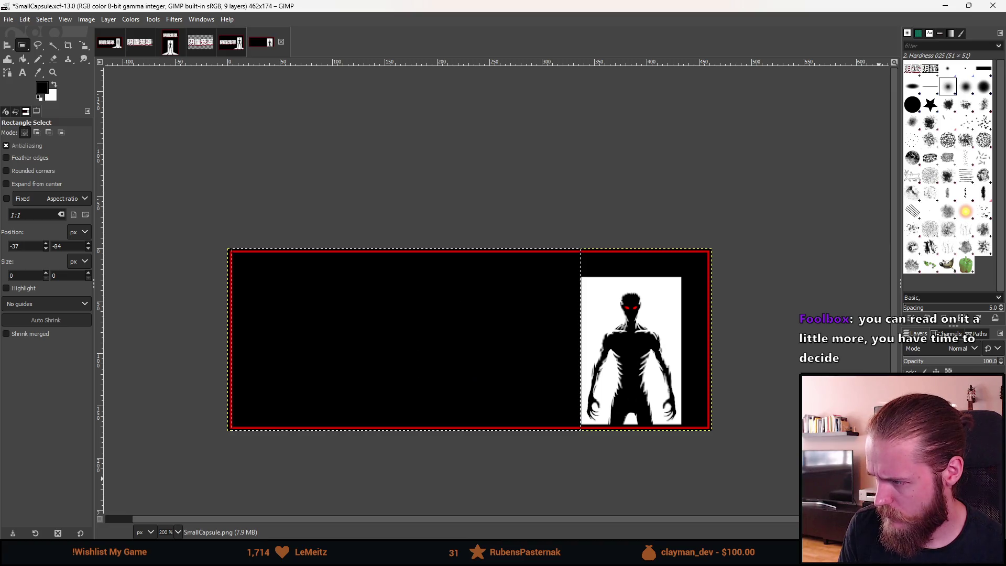
pyautogui.hotkey('shift', '2')
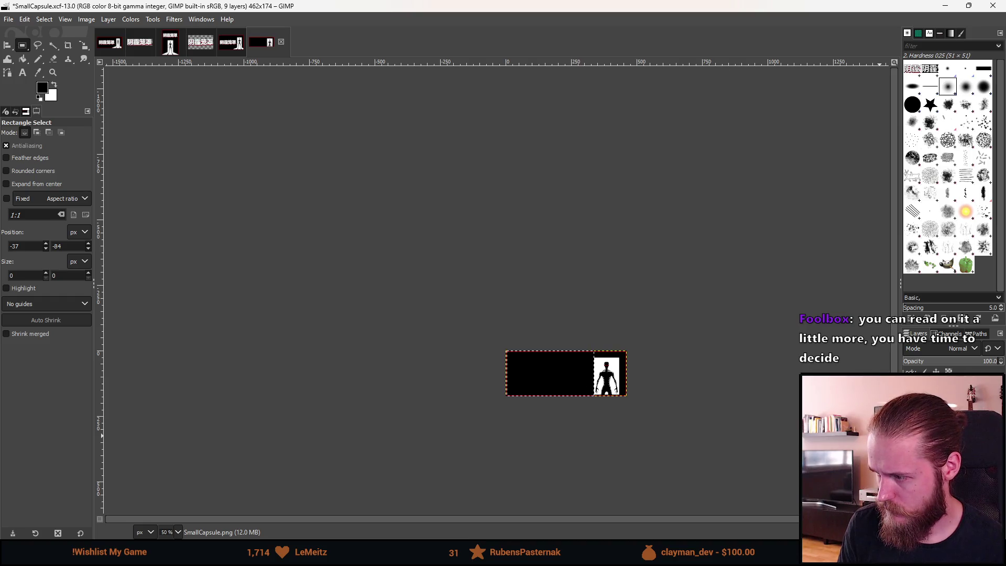
pyautogui.hotkey('ctrl', 'v')
pyautogui.hotkey('shift', 's')
pyautogui.click(696, 411)
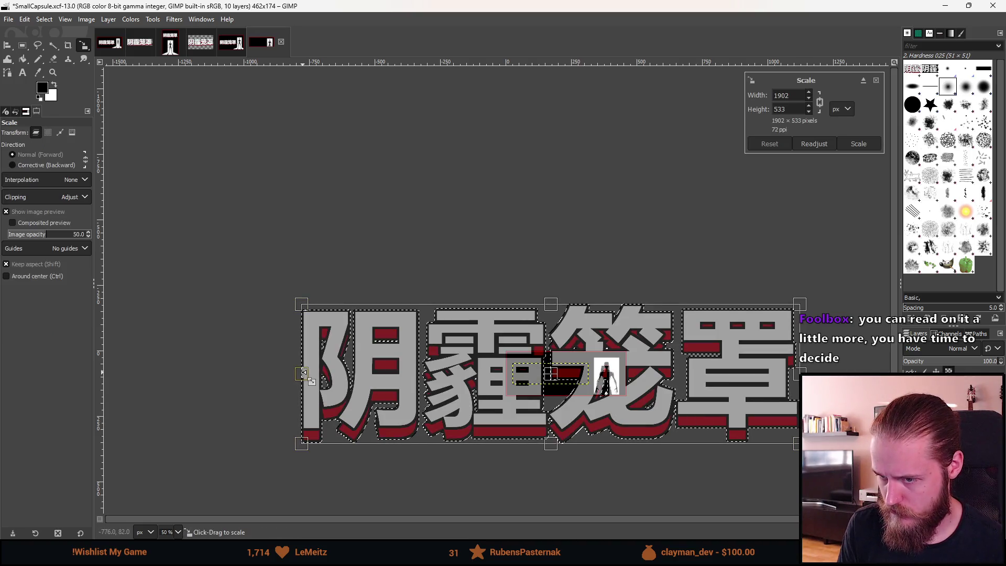
pyautogui.moveTo(303, 373); pyautogui.dragTo(518, 373)
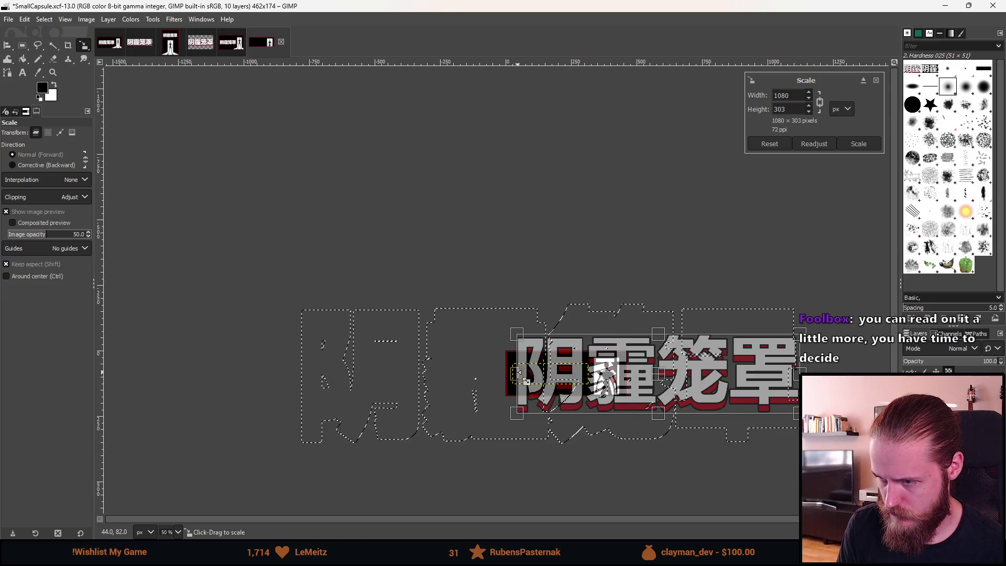
pyautogui.scroll(2, 796, 367)
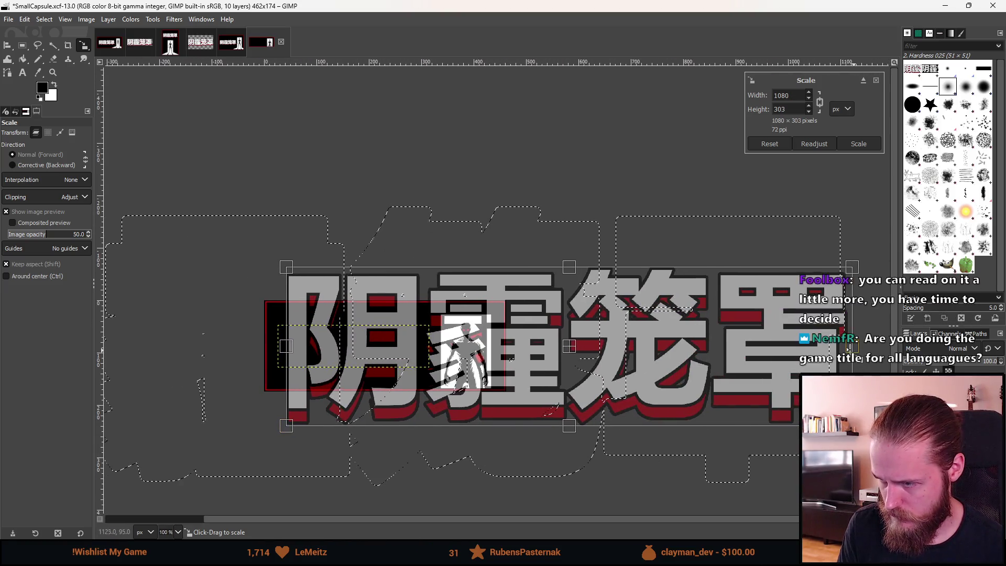
pyautogui.moveTo(850, 347); pyautogui.dragTo(431, 373)
pyautogui.scroll(2, 332, 343)
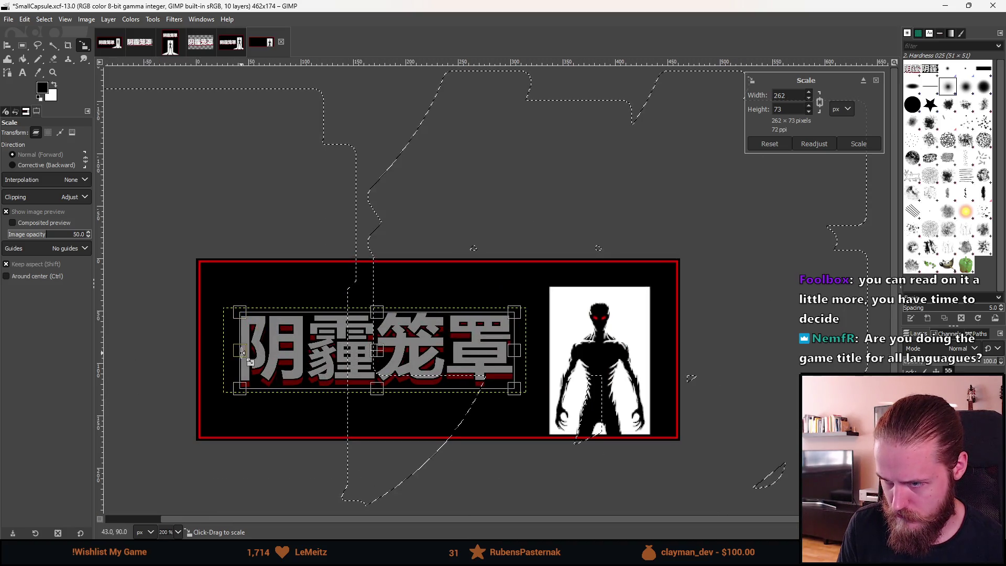
pyautogui.moveTo(242, 350); pyautogui.dragTo(239, 349)
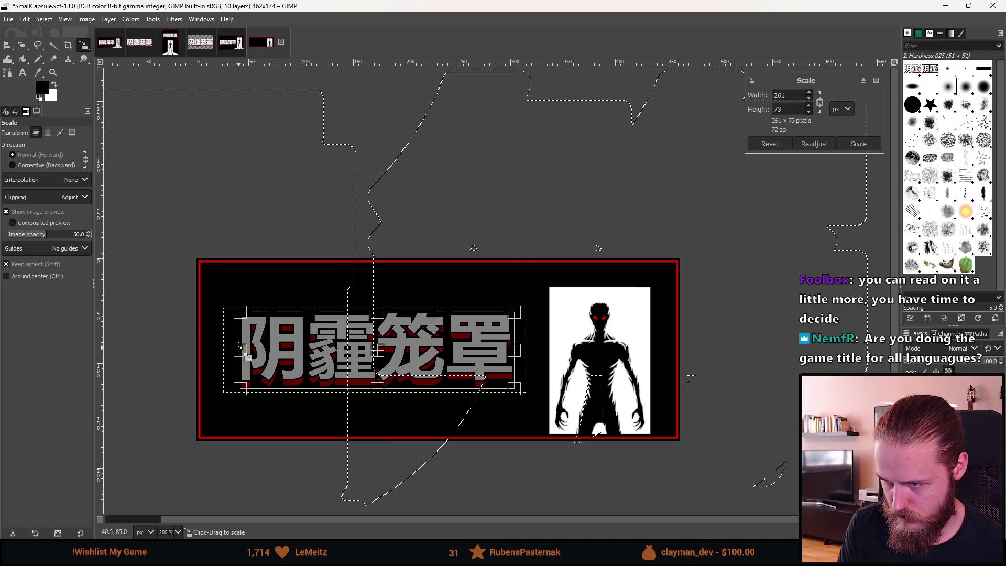
pyautogui.click(862, 145)
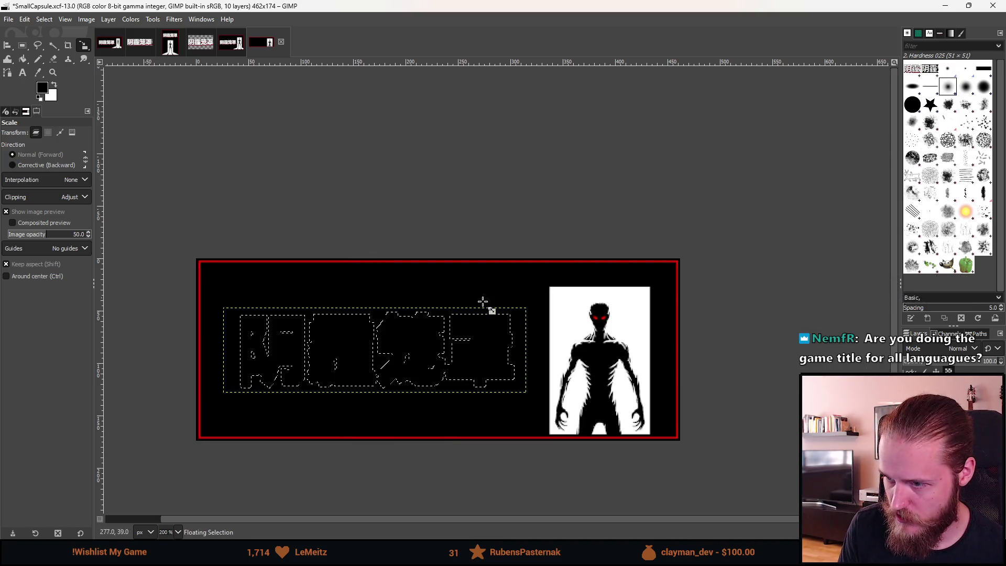
# Make the pasted title its own layer and centre it in the black area left of the figure
pyautogui.rightClick(978, 352)
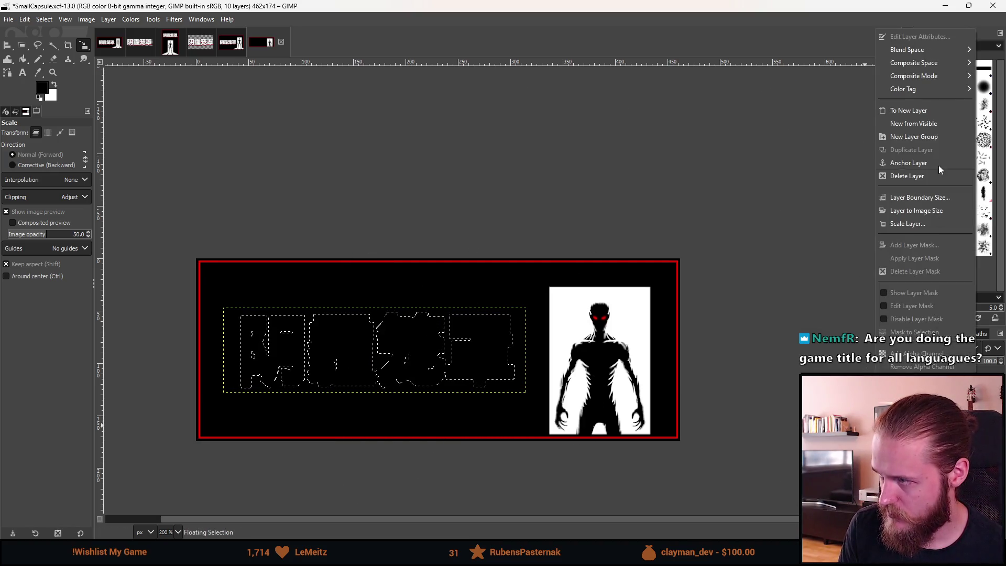
pyautogui.click(939, 115)
pyautogui.press('r')
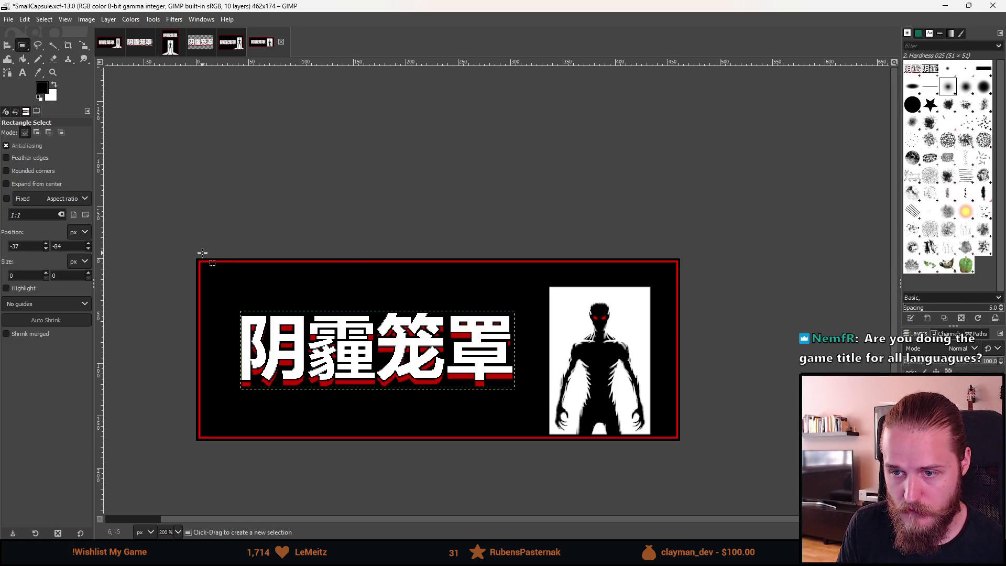
pyautogui.moveTo(201, 251); pyautogui.dragTo(548, 451)
pyautogui.press('q')
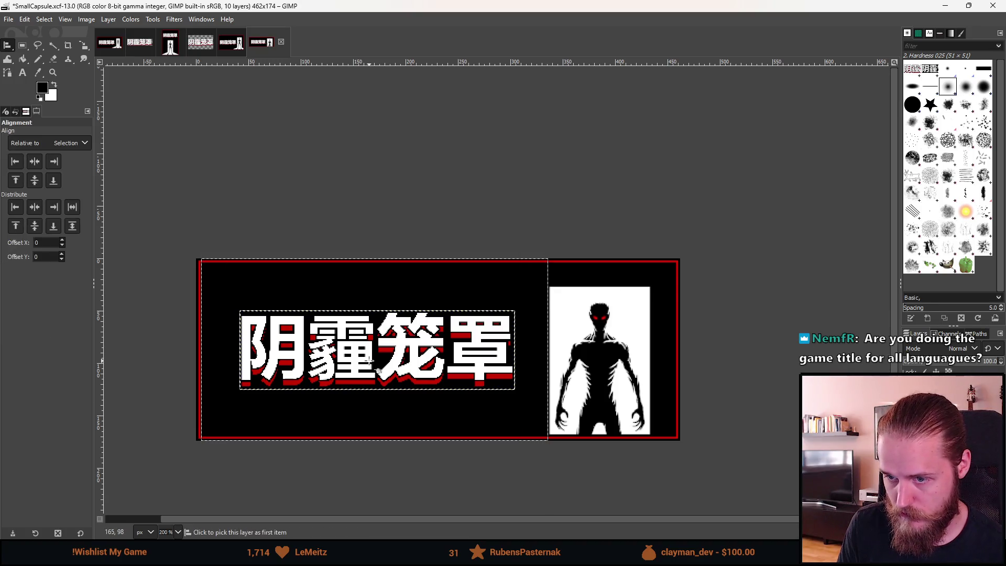
pyautogui.moveTo(228, 304)
pyautogui.mouseDown()
pyautogui.moveTo(455, 406)
pyautogui.moveTo(530, 414)
pyautogui.mouseUp()
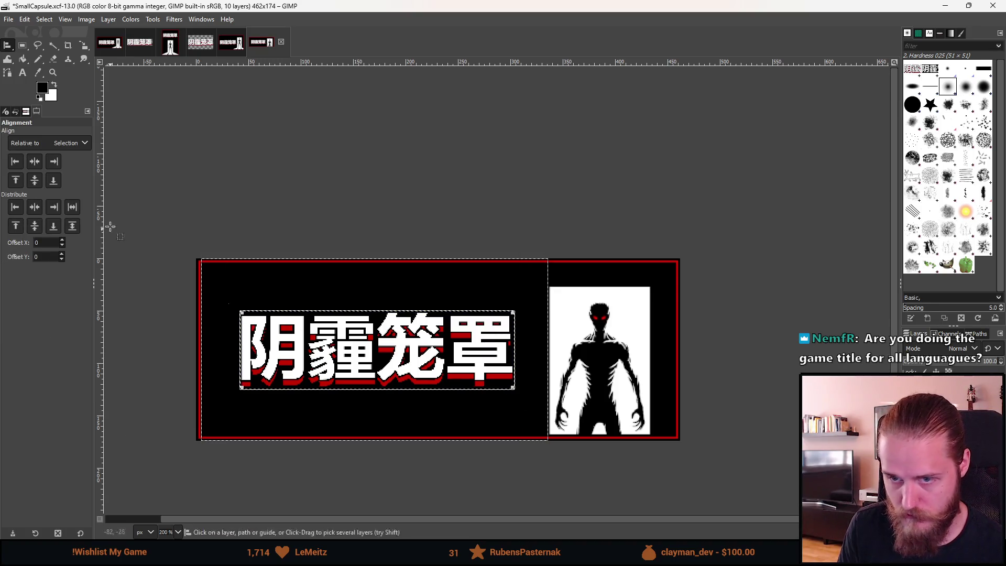
pyautogui.click(39, 161)
pyautogui.click(35, 180)
# Clear the selection and zoom out to check the title at small capsule size
pyautogui.press('r')
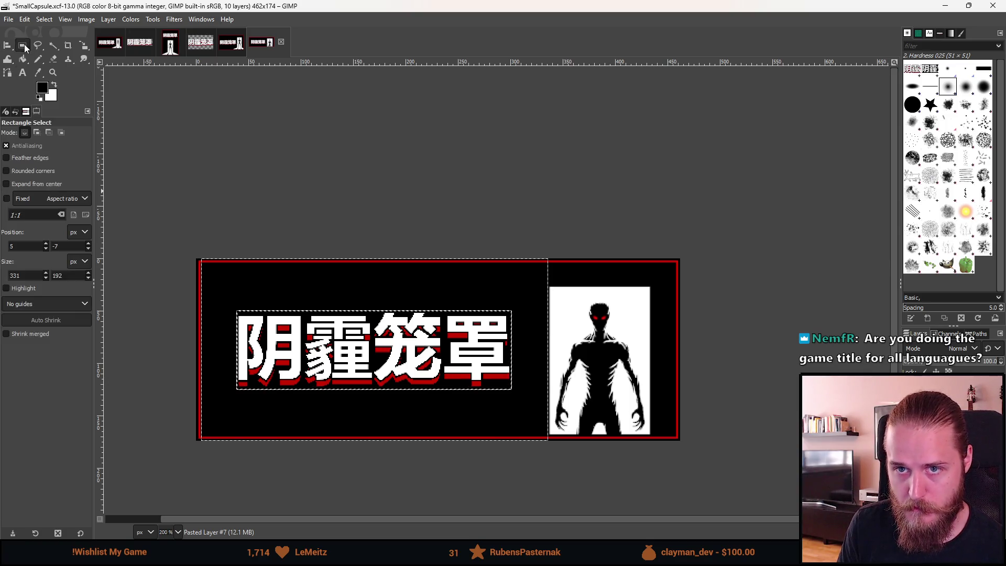
pyautogui.click(246, 174)
pyautogui.press('-')
pyautogui.press('-')
pyautogui.press('-')
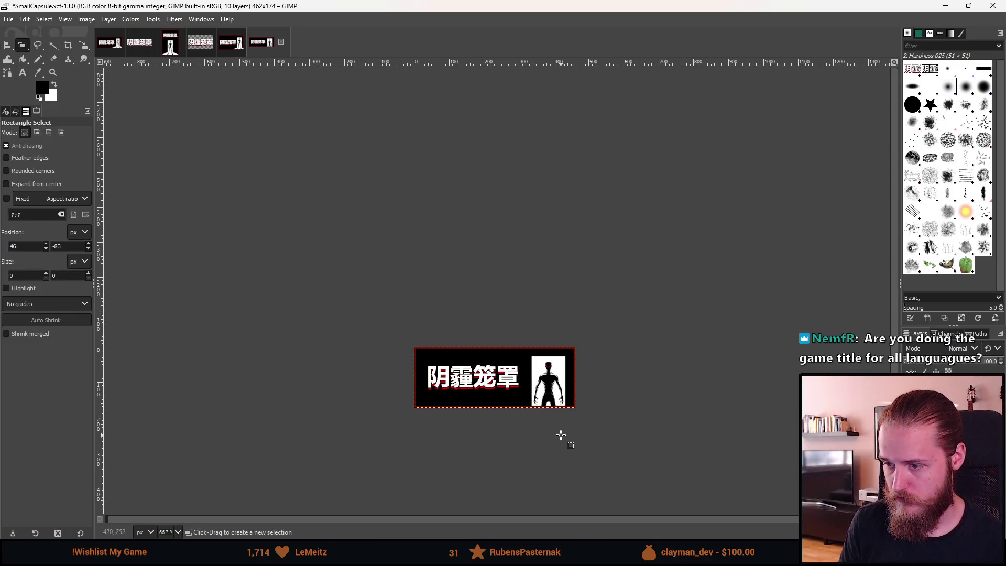
pyautogui.press('-')
pyautogui.press('-')
pyautogui.press('+')
pyautogui.press('+')
pyautogui.press('+')
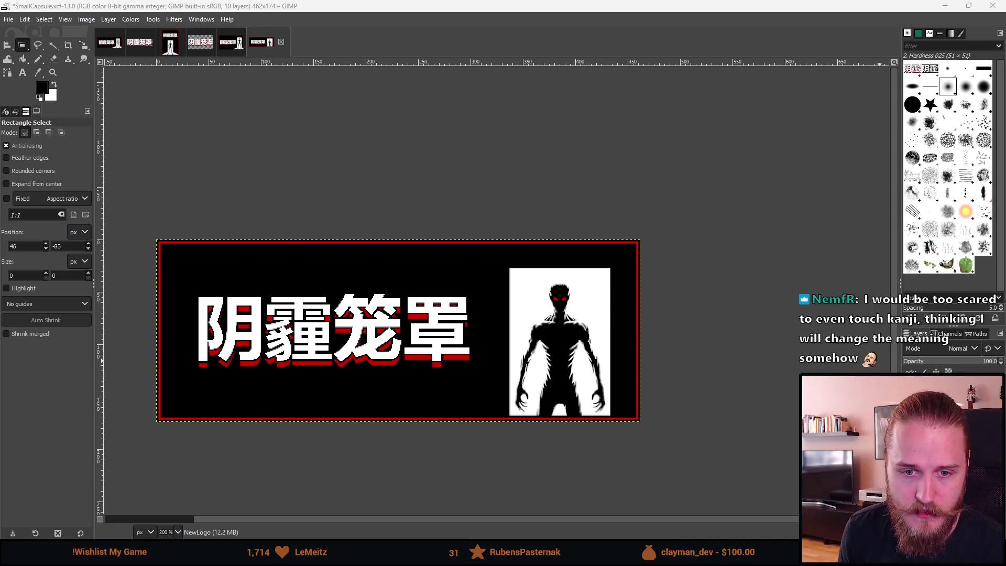
# Zoom and pan around the finished small capsule to check the Chinese title result
pyautogui.moveTo(452, 295); pyautogui.dragTo(467, 278)
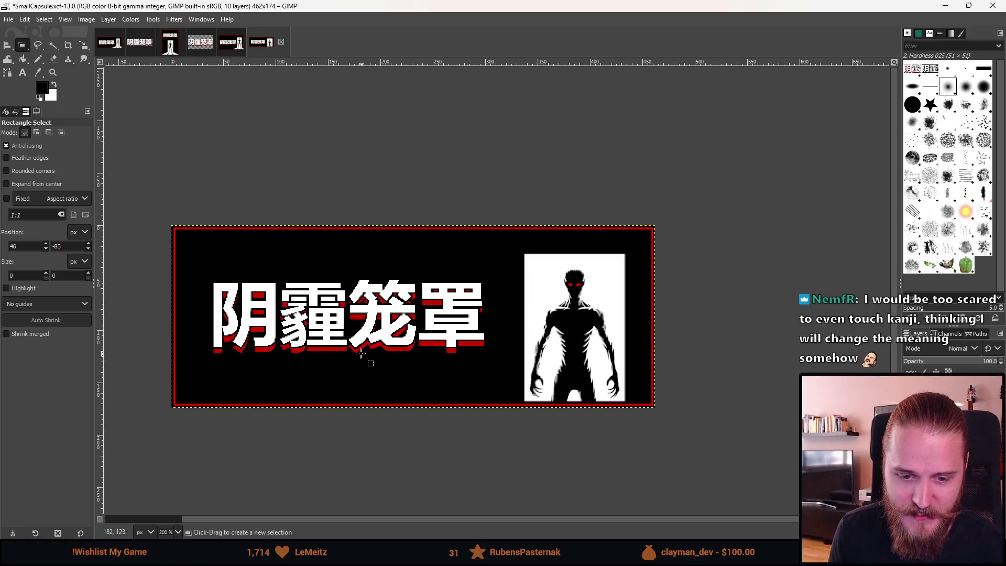
pyautogui.scroll(2, 358, 356)
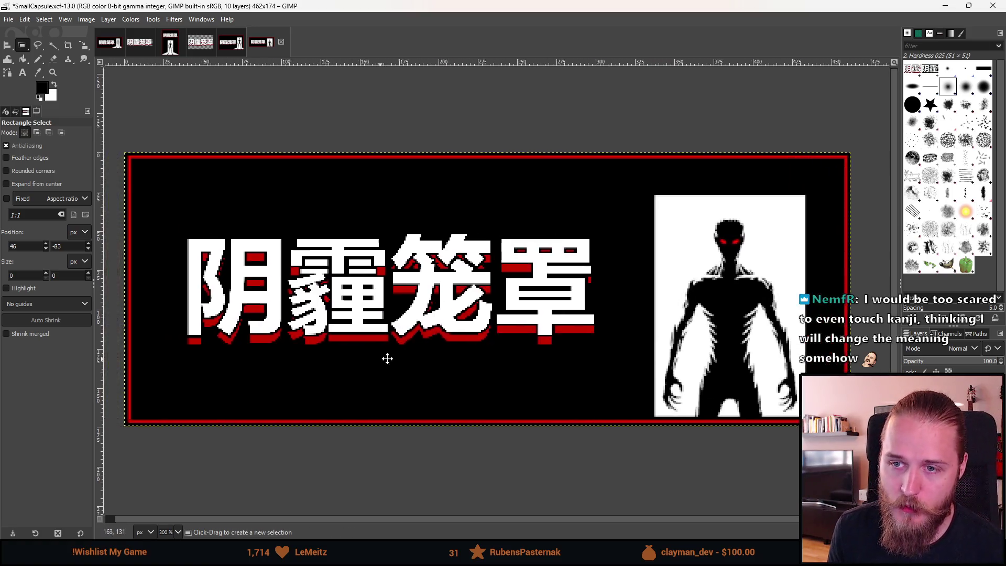
pyautogui.moveTo(414, 344); pyautogui.dragTo(398, 370)
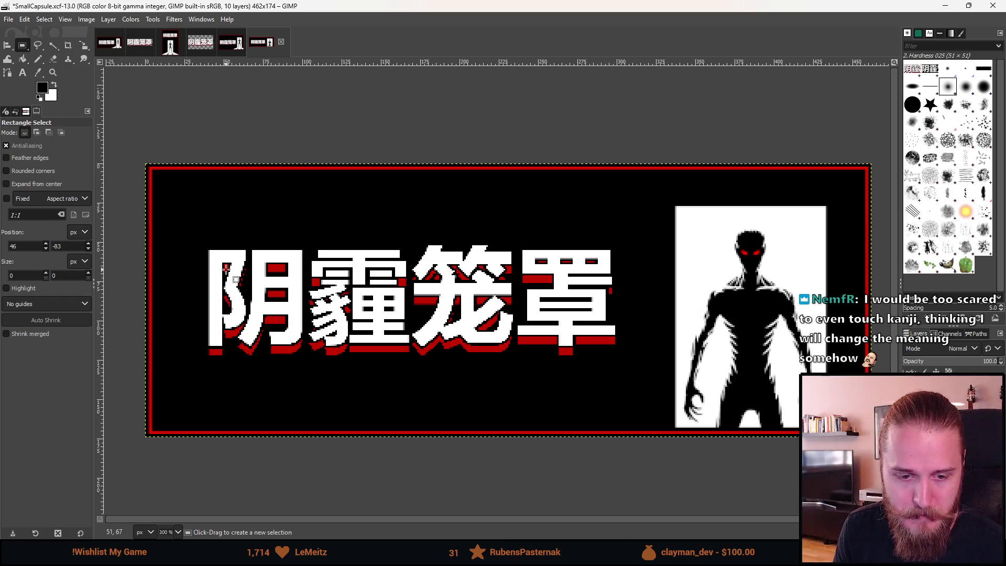
pyautogui.keyDown('ctrl'); pyautogui.scroll(-1, 226, 267); pyautogui.keyUp('ctrl')
pyautogui.keyDown('ctrl'); pyautogui.scroll(-3, 228, 270); pyautogui.keyUp('ctrl')
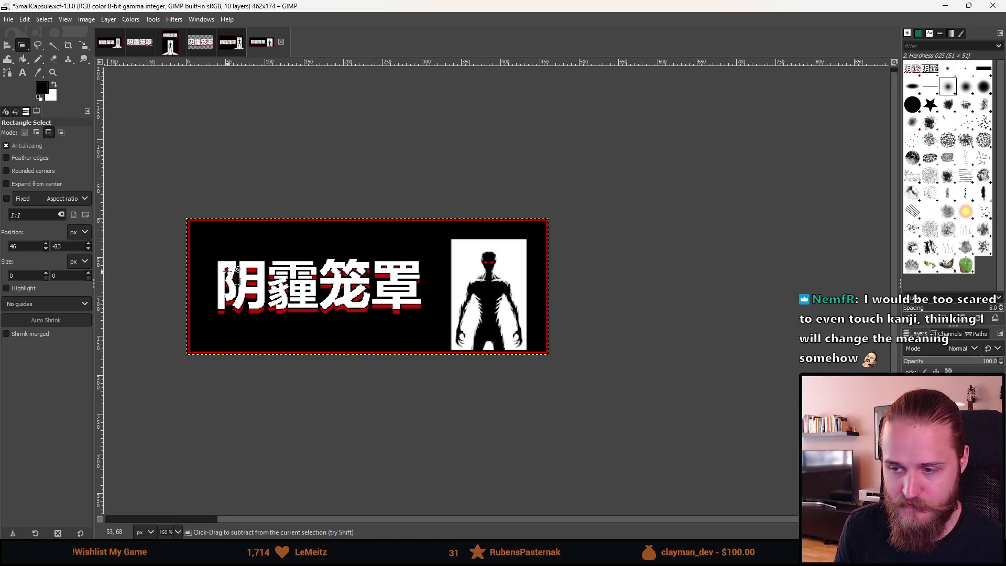
pyautogui.scroll(3, 448, 321)
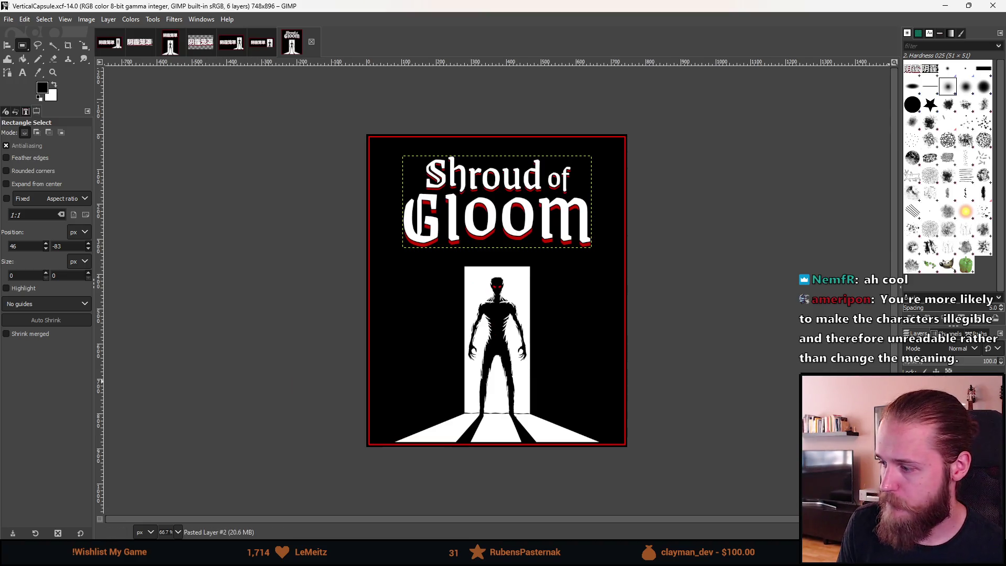
# Paste the Chinese logo into the vertical capsule and scale it to 608×170
pyautogui.hotkey('ctrl', 'v')
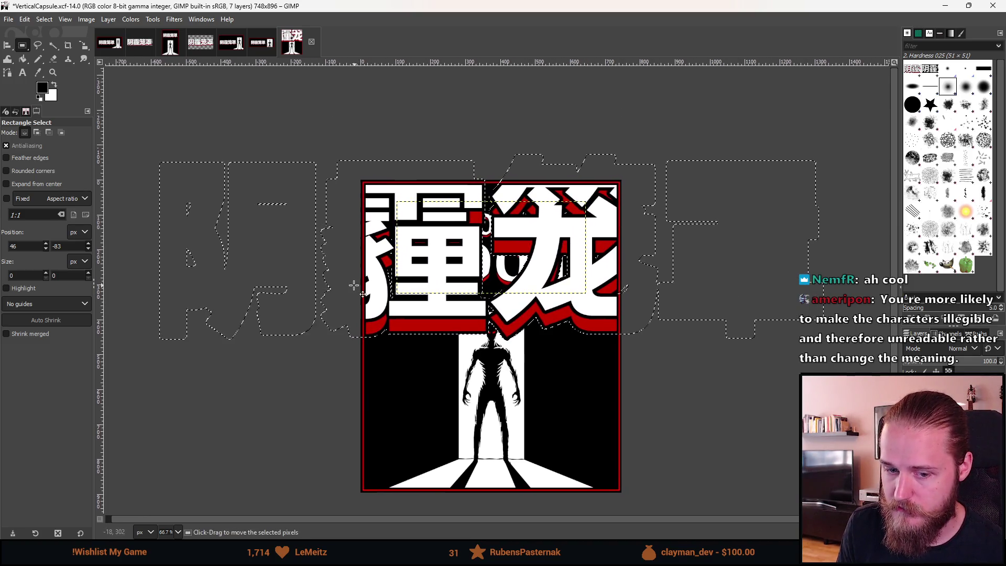
pyautogui.press('shift')
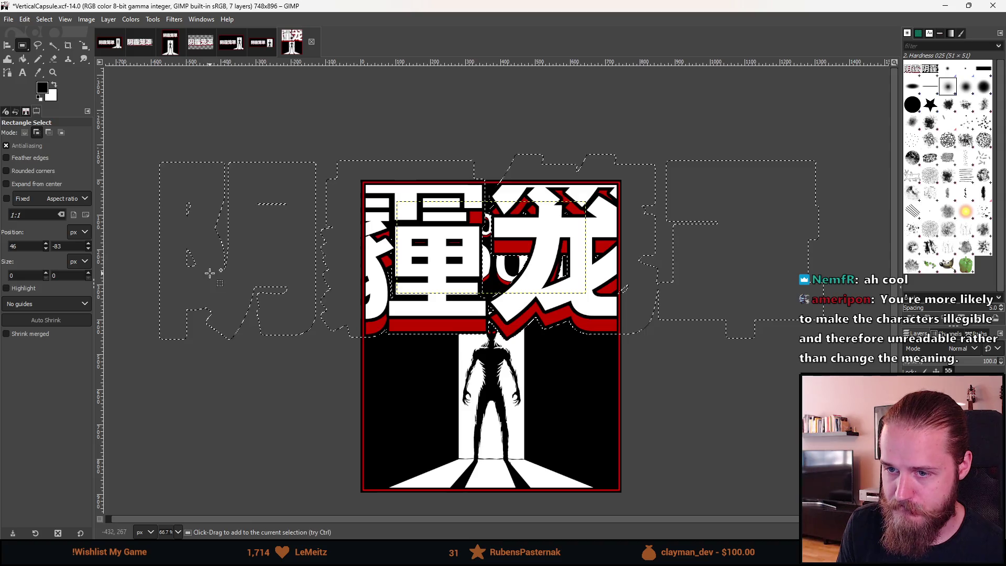
pyautogui.hotkey('shift', 's')
pyautogui.click(354, 254)
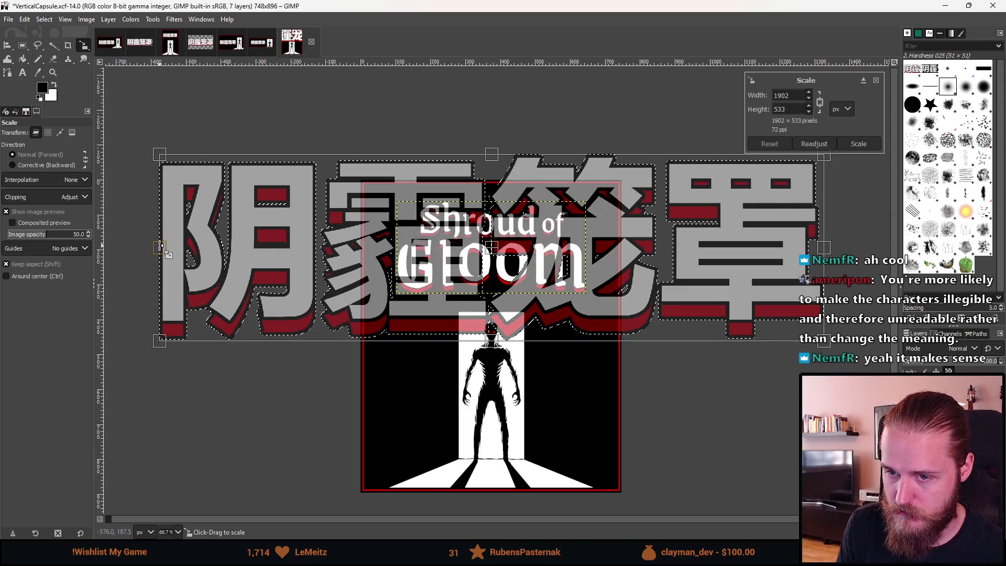
pyautogui.moveTo(161, 244); pyautogui.dragTo(392, 270)
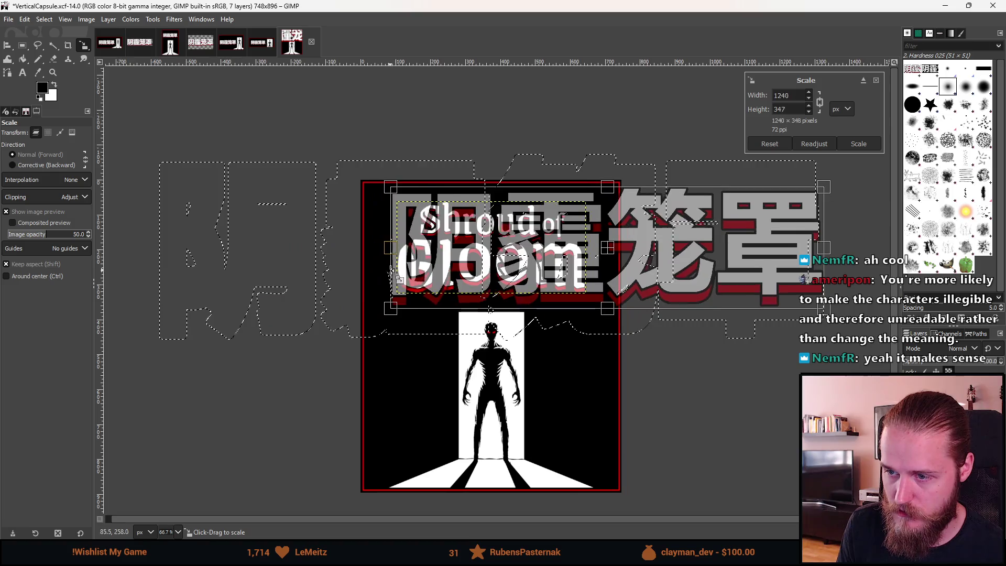
pyautogui.moveTo(825, 269); pyautogui.dragTo(602, 267)
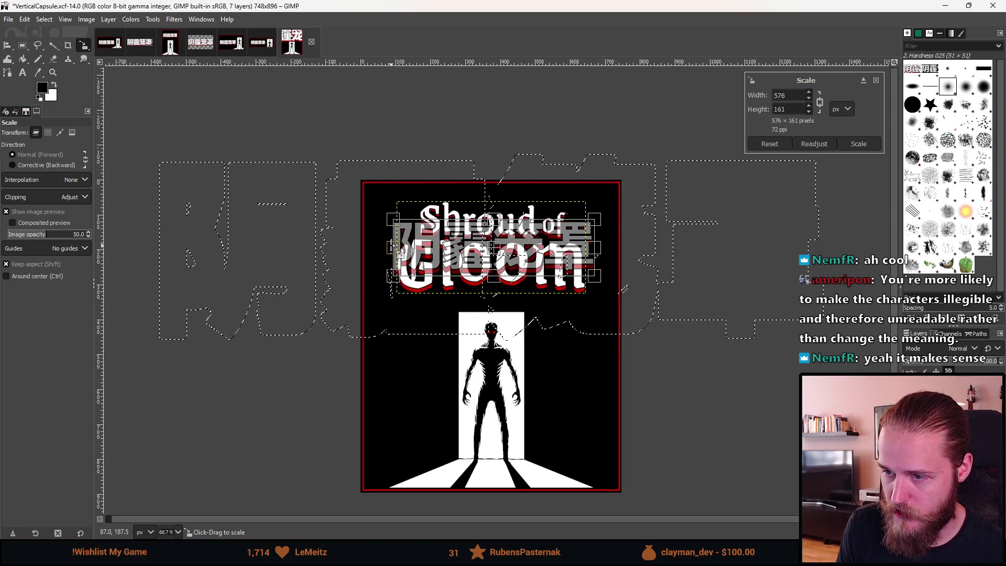
pyautogui.moveTo(392, 246); pyautogui.dragTo(386, 246)
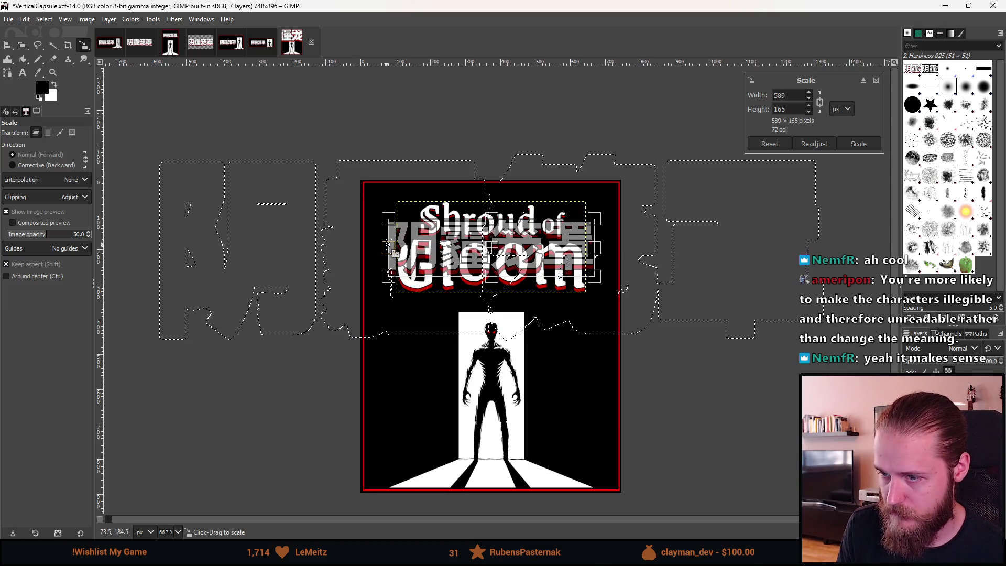
pyautogui.moveTo(597, 248); pyautogui.dragTo(602, 248)
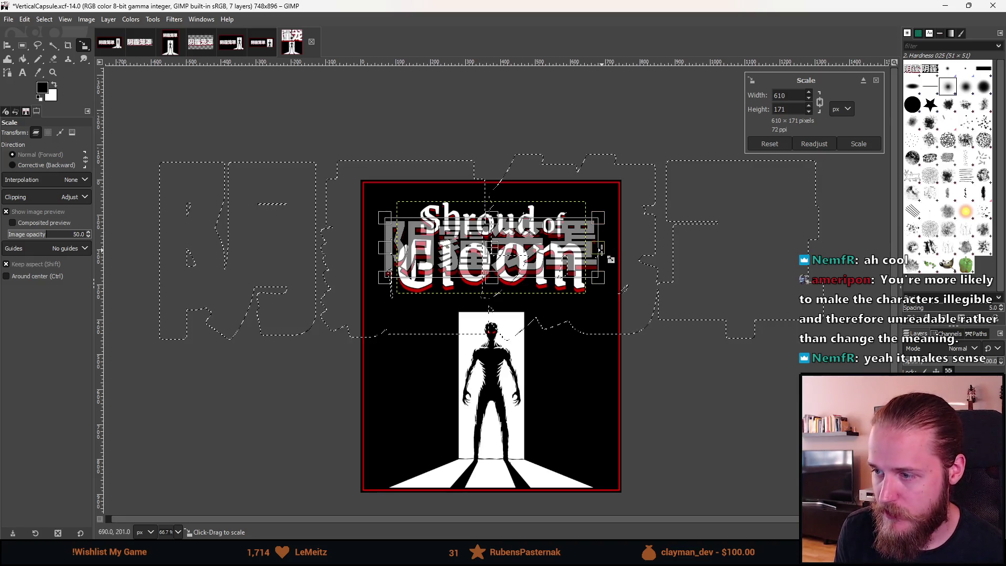
pyautogui.moveTo(611, 258); pyautogui.dragTo(609, 258)
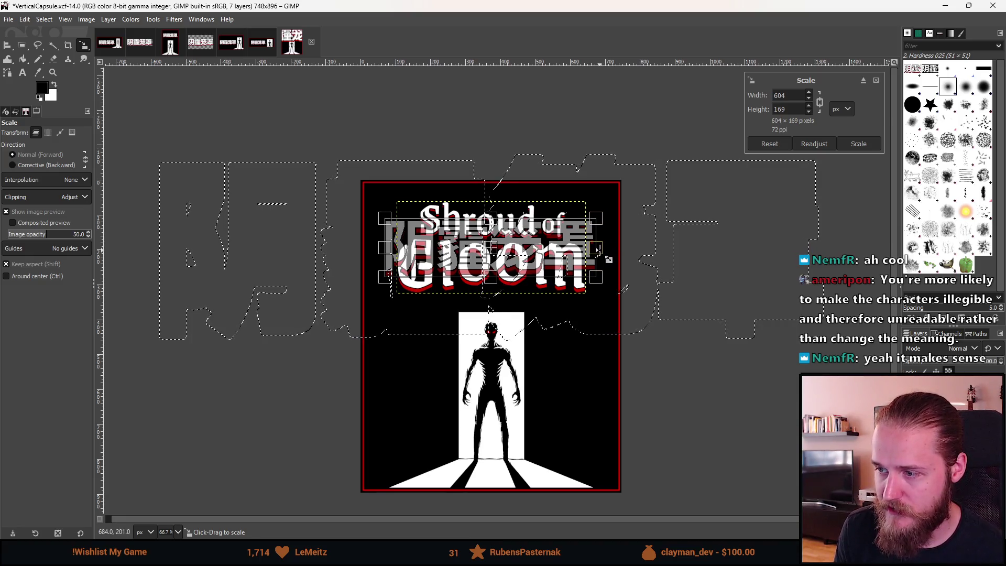
pyautogui.click(876, 148)
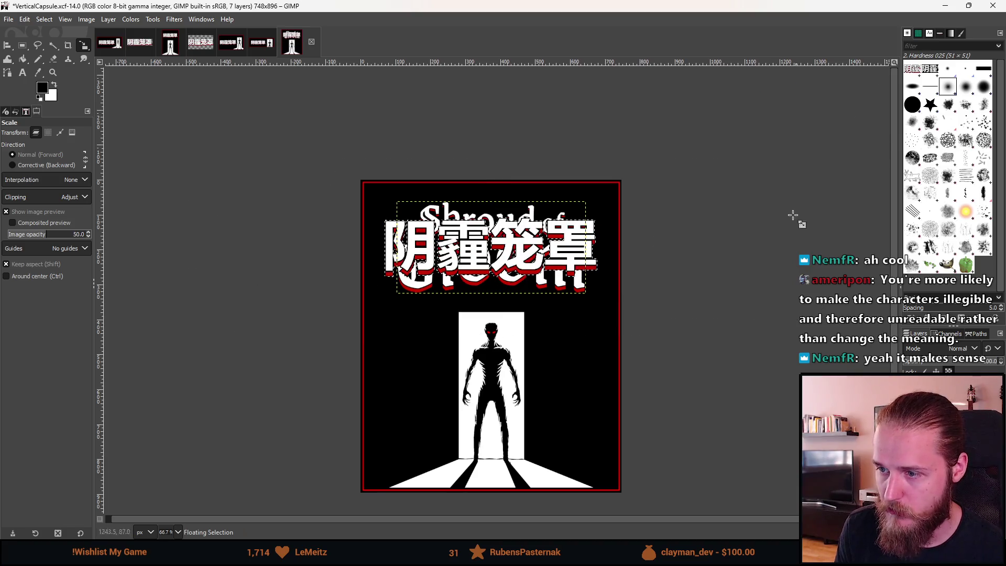
# Turn the floating Chinese logo into its own layer
pyautogui.rightClick(932, 382)
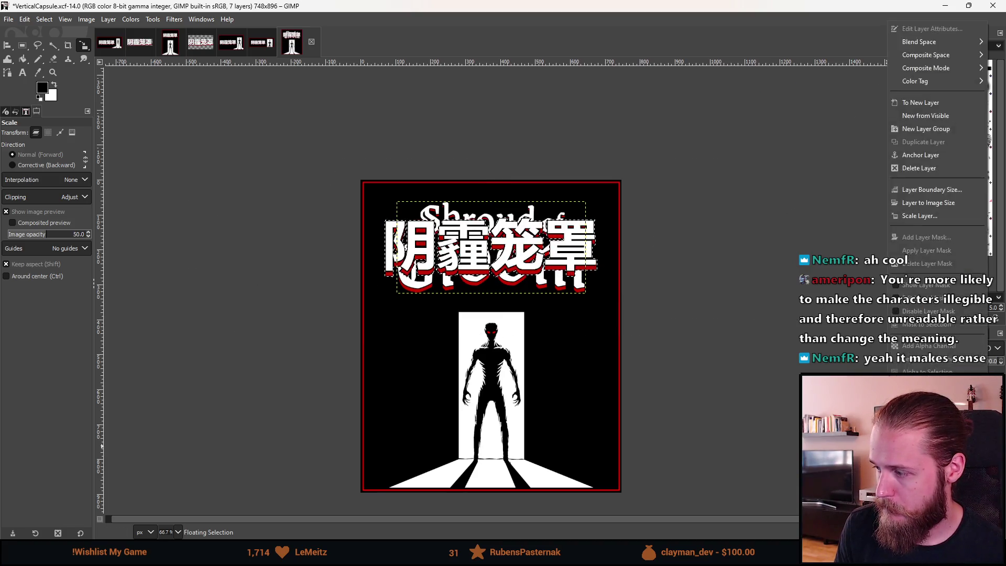
pyautogui.click(922, 102)
pyautogui.scroll(-4, 649, 342)
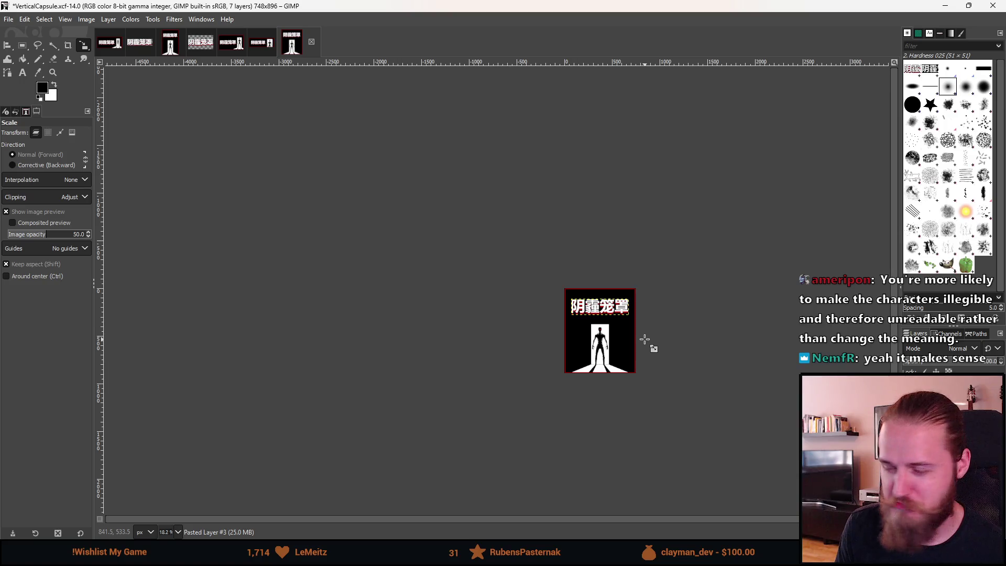
pyautogui.scroll(3, 644, 339)
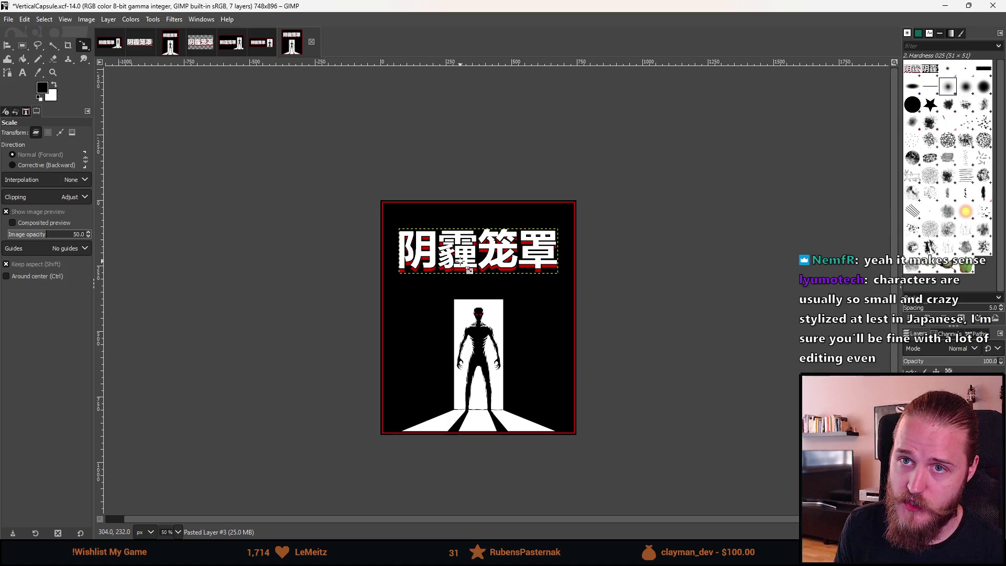
pyautogui.click(997, 222)
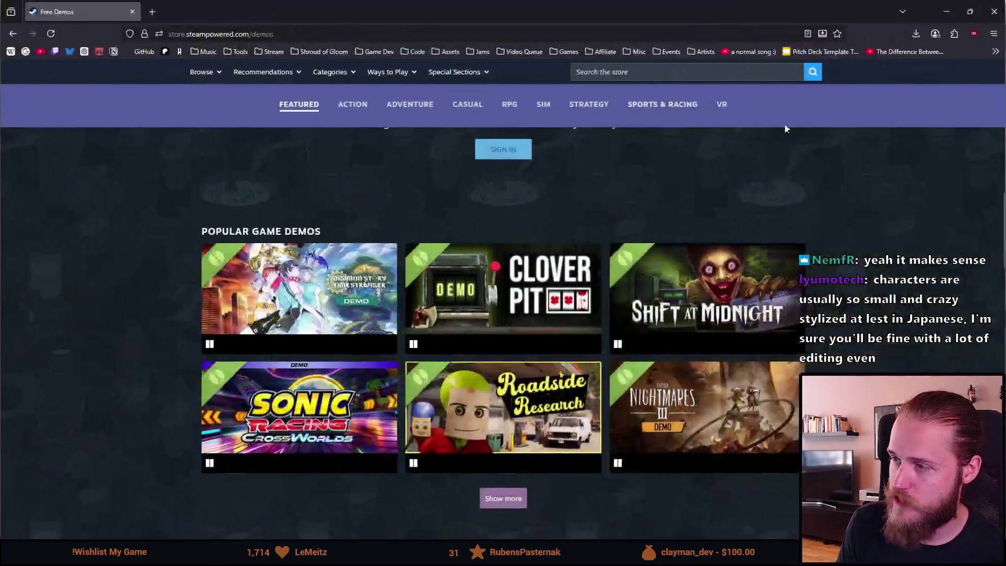
# Search the Steam store for 'Shroud of gloo' and open the Shroud of Gloom page
pyautogui.click(665, 74)
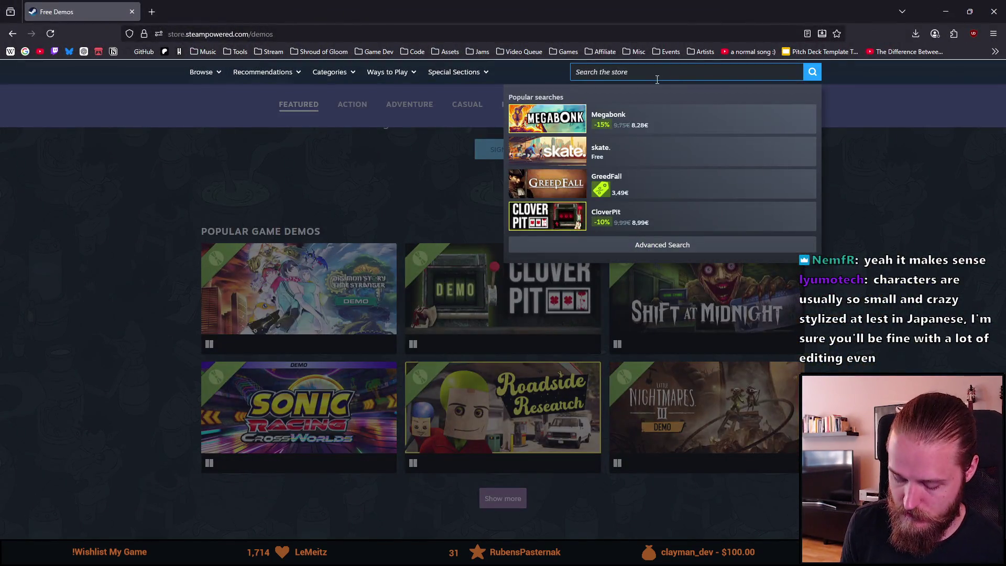
pyautogui.write('Shroud')
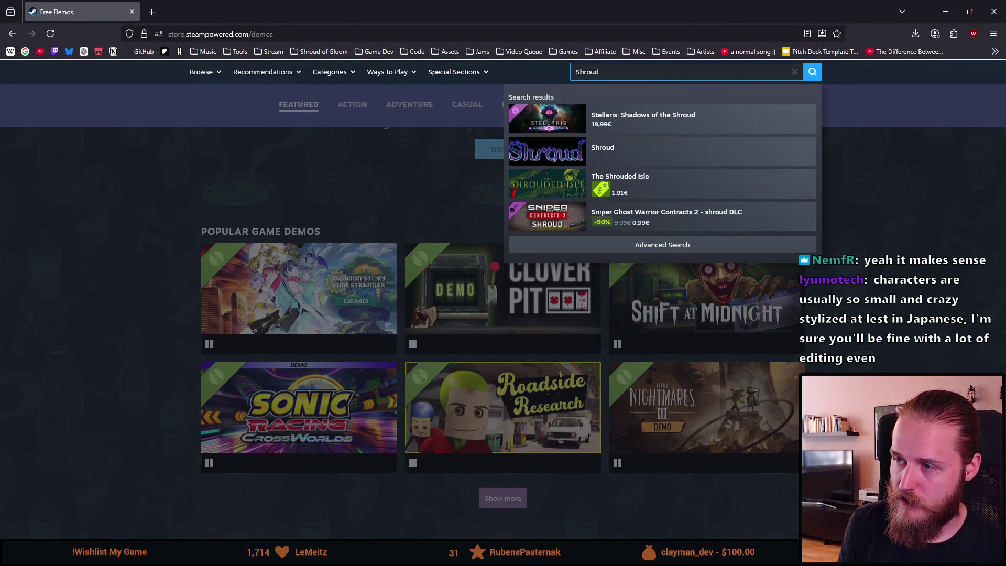
pyautogui.write(' of gloo')
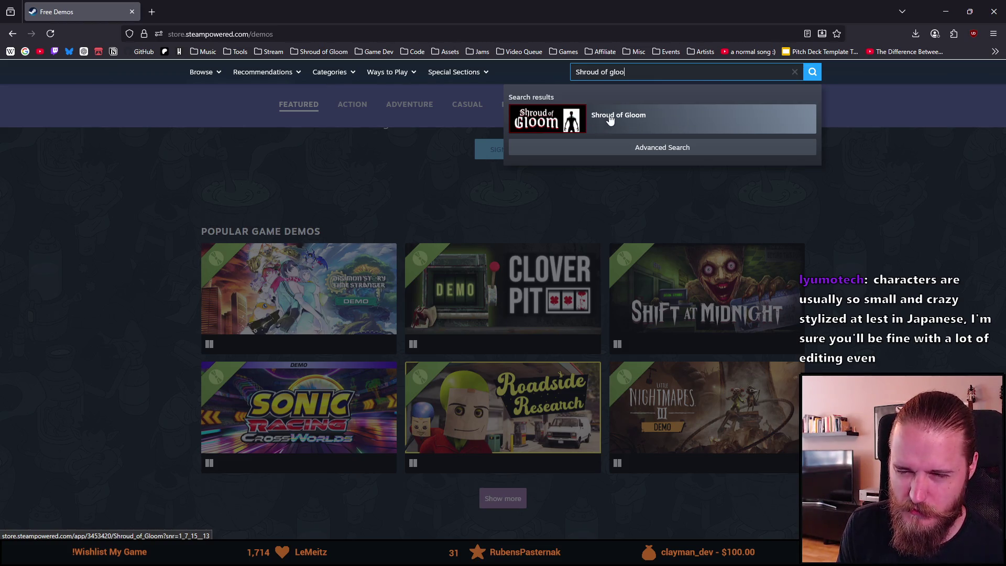
pyautogui.click(638, 126)
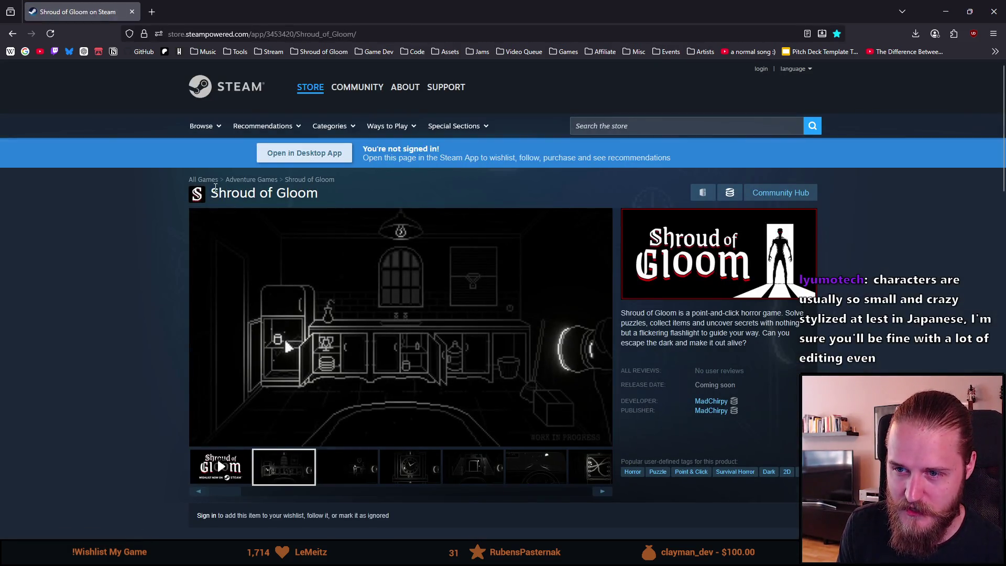
# Select the Shroud of Gloom page title text, then close the browser window
pyautogui.moveTo(211, 193); pyautogui.dragTo(316, 205)
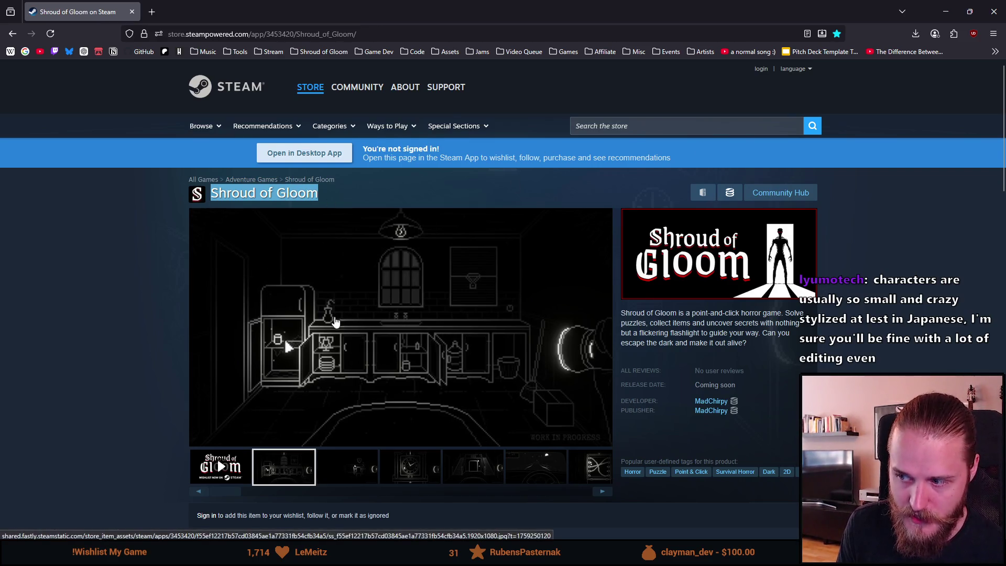
pyautogui.scroll(-1, 335, 321)
pyautogui.scroll(1, 293, 294)
pyautogui.click(215, 194)
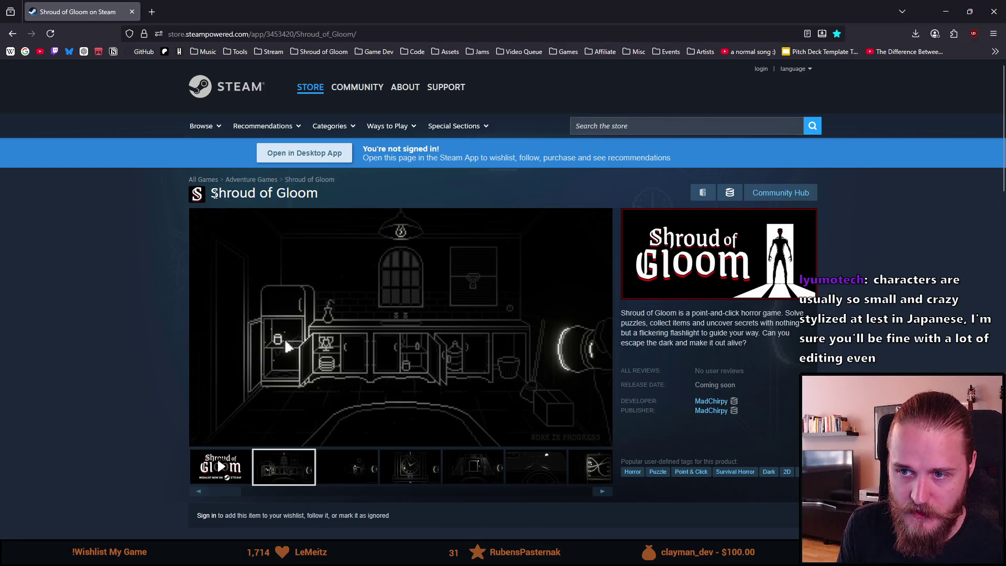
pyautogui.moveTo(214, 194)
pyautogui.mouseDown()
pyautogui.moveTo(281, 205)
pyautogui.moveTo(342, 197)
pyautogui.mouseUp()
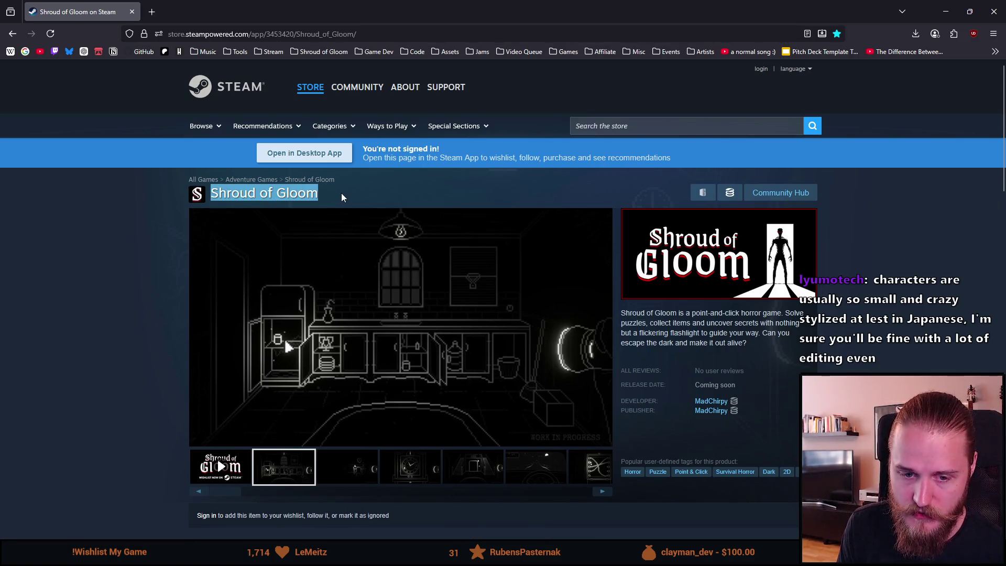
pyautogui.click(137, 13)
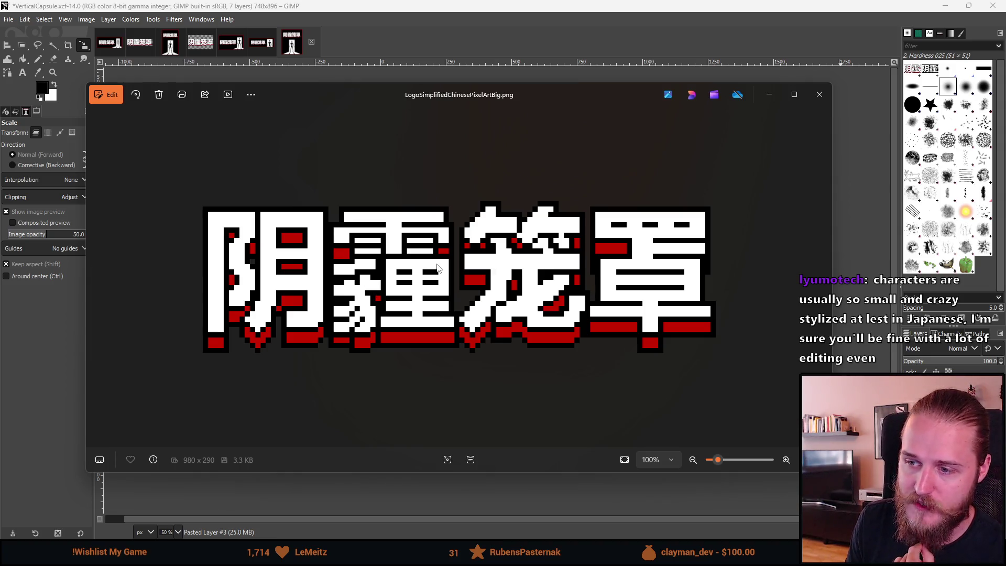
# Close the Photos preview of LogoSimplifiedChinesePixelArtBig.png
pyautogui.click(807, 99)
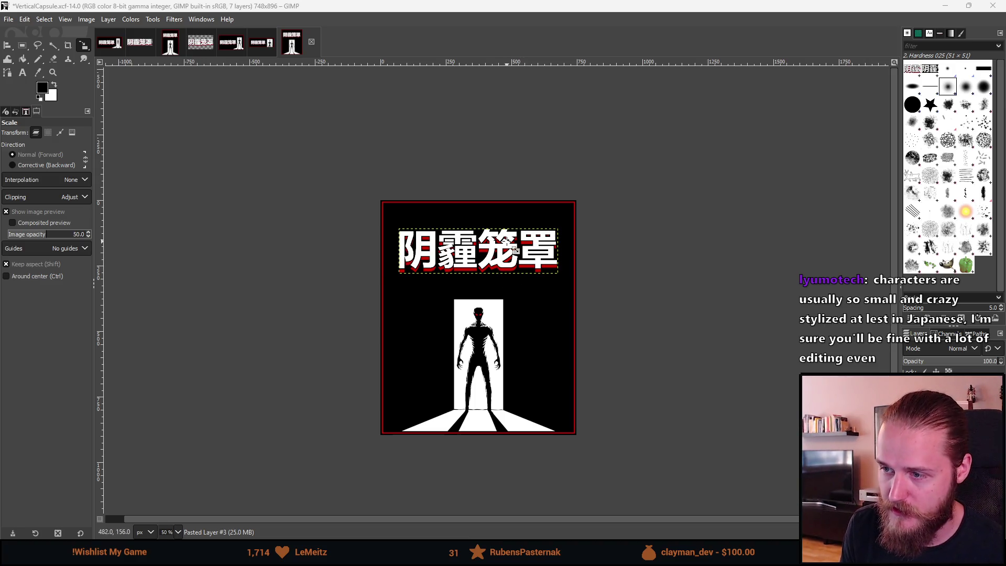
# Rectangle-select the full-width black band above the doorway silhouette
pyautogui.scroll(2, 506, 246)
pyautogui.click(27, 46)
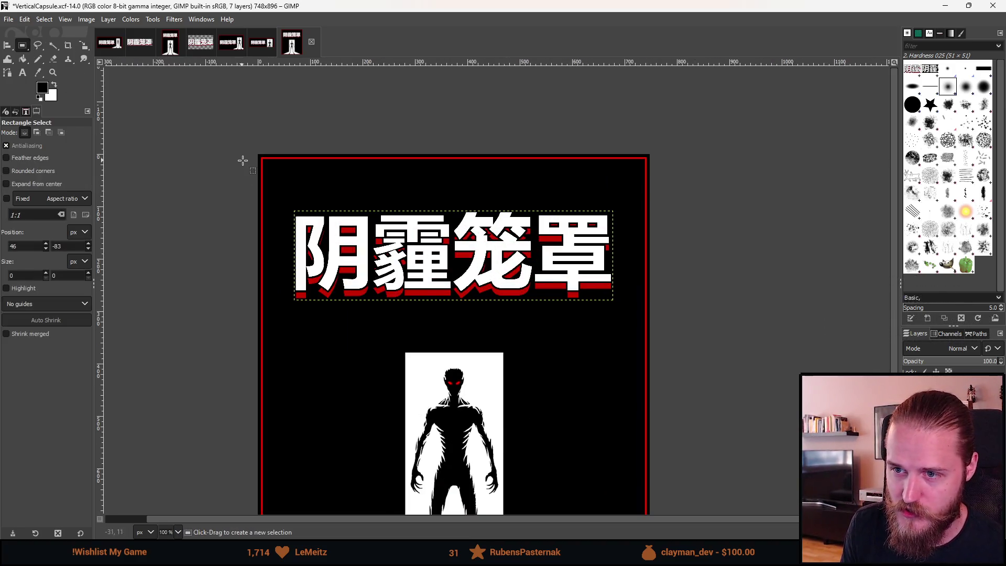
pyautogui.moveTo(249, 157); pyautogui.dragTo(415, 321)
pyautogui.moveTo(414, 181); pyautogui.dragTo(694, 179)
pyautogui.moveTo(702, 302); pyautogui.dragTo(702, 354)
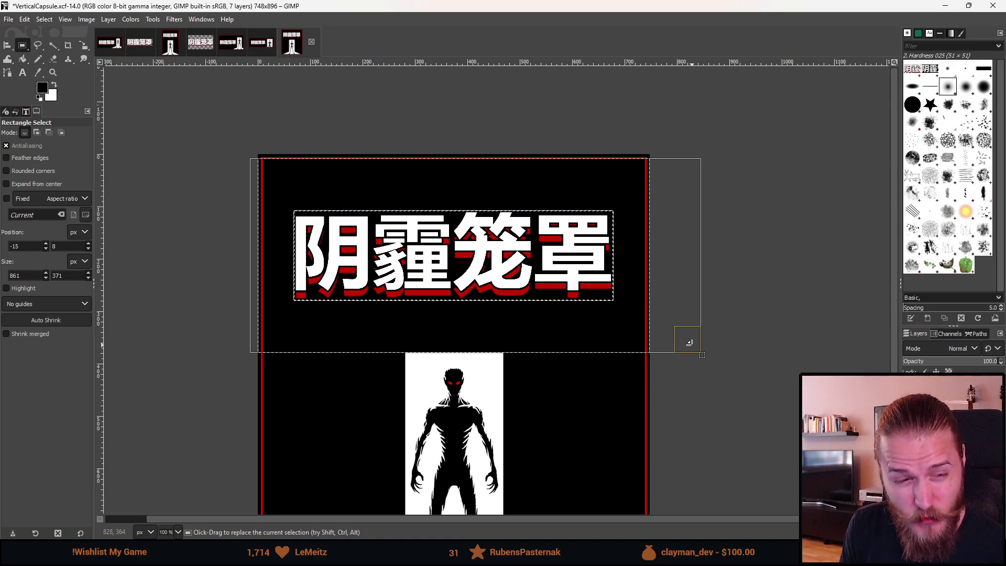
# Align the Chinese title layer to the selection's horizontal centre, then clear the selection
pyautogui.press('q')
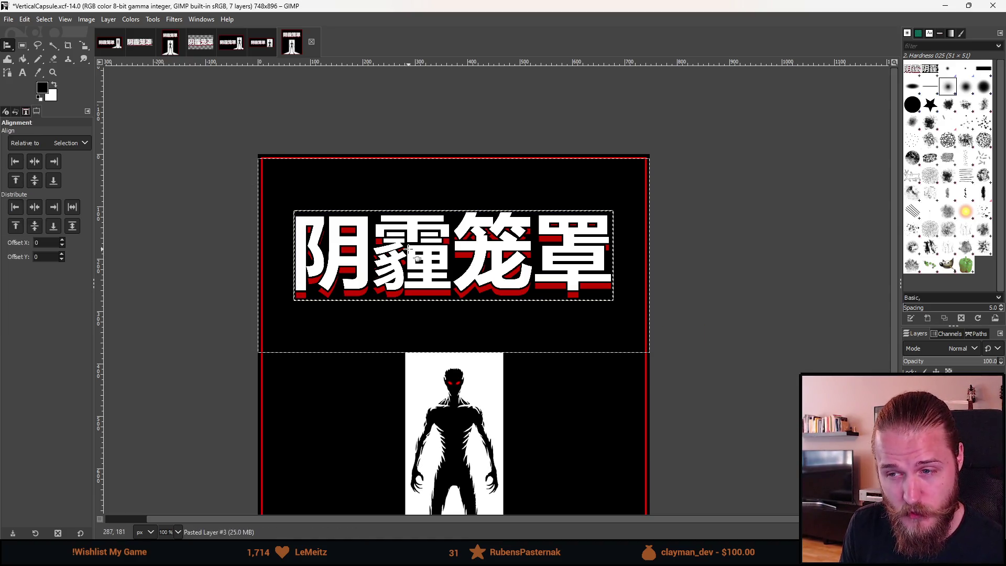
pyautogui.moveTo(296, 205)
pyautogui.mouseDown()
pyautogui.moveTo(580, 336)
pyautogui.moveTo(619, 305)
pyautogui.mouseUp()
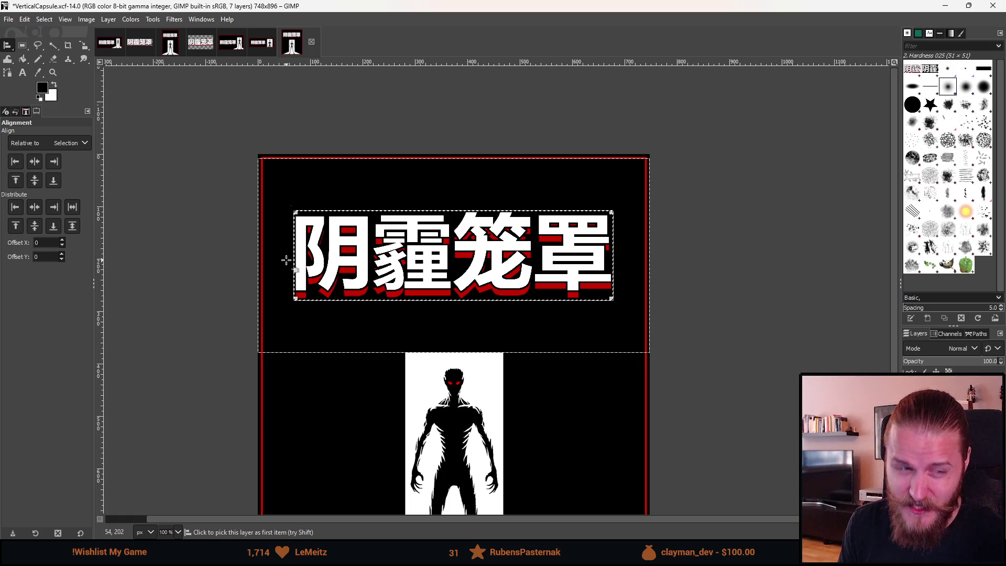
pyautogui.click(34, 161)
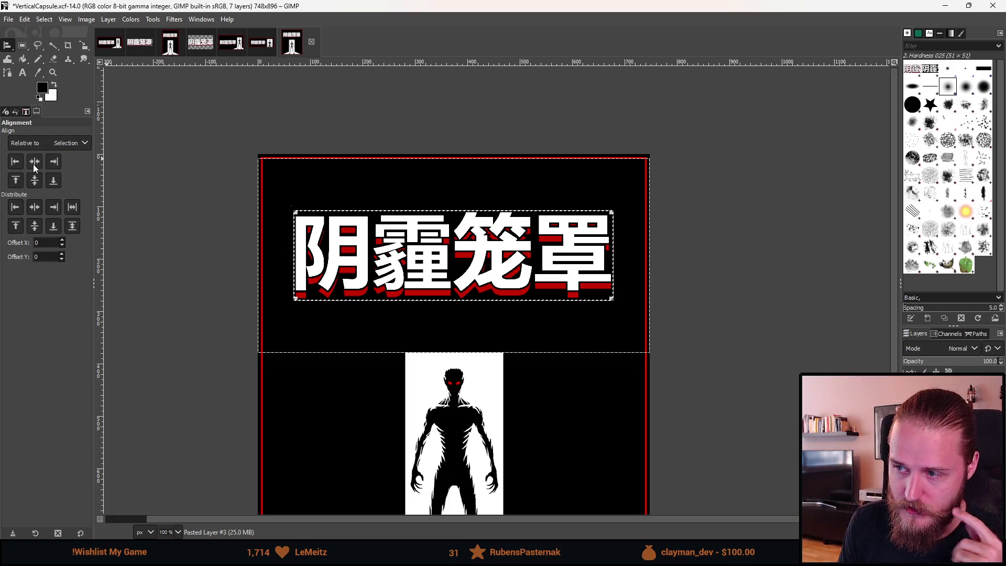
pyautogui.click(34, 180)
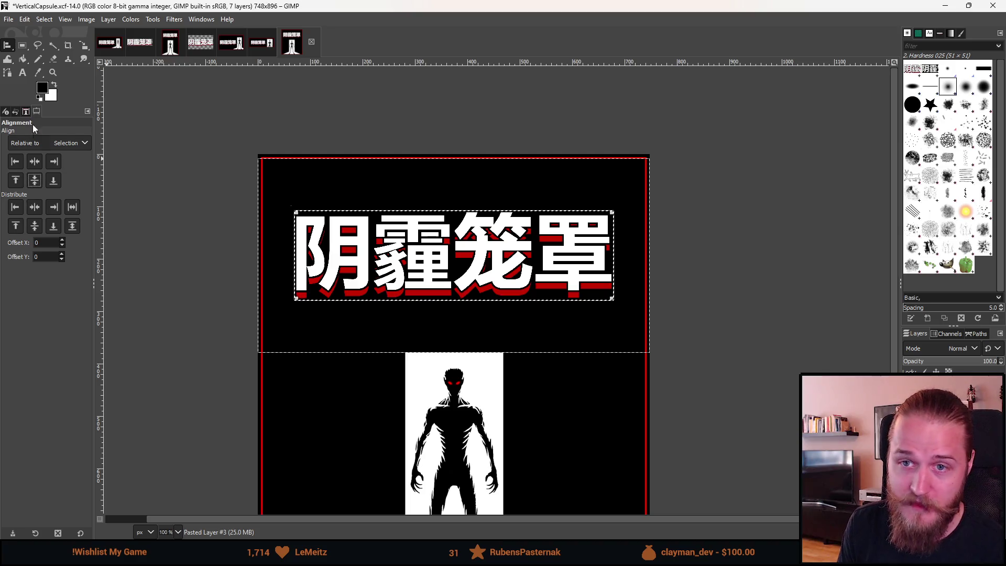
pyautogui.click(22, 45)
pyautogui.click(193, 212)
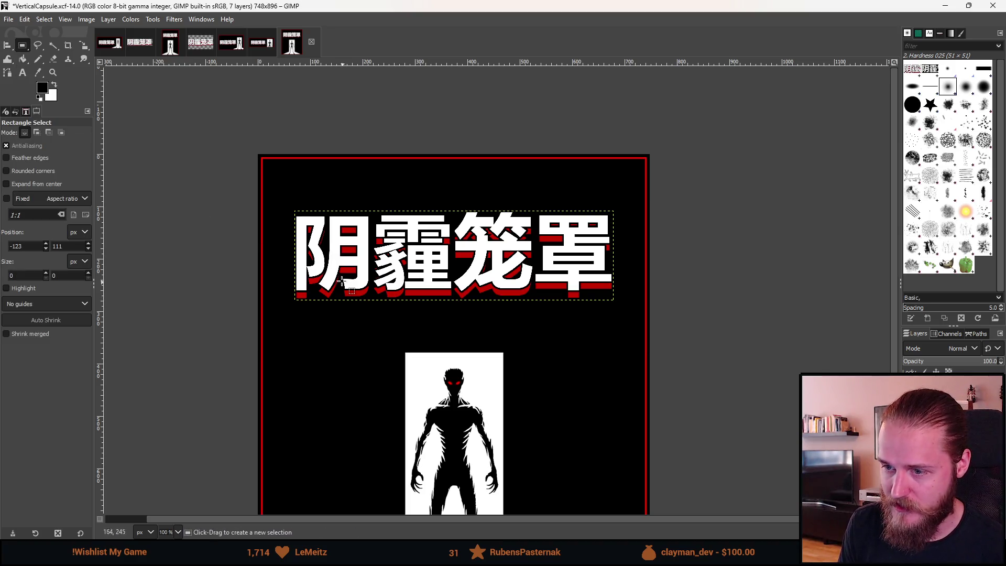
pyautogui.rightClick(860, 423)
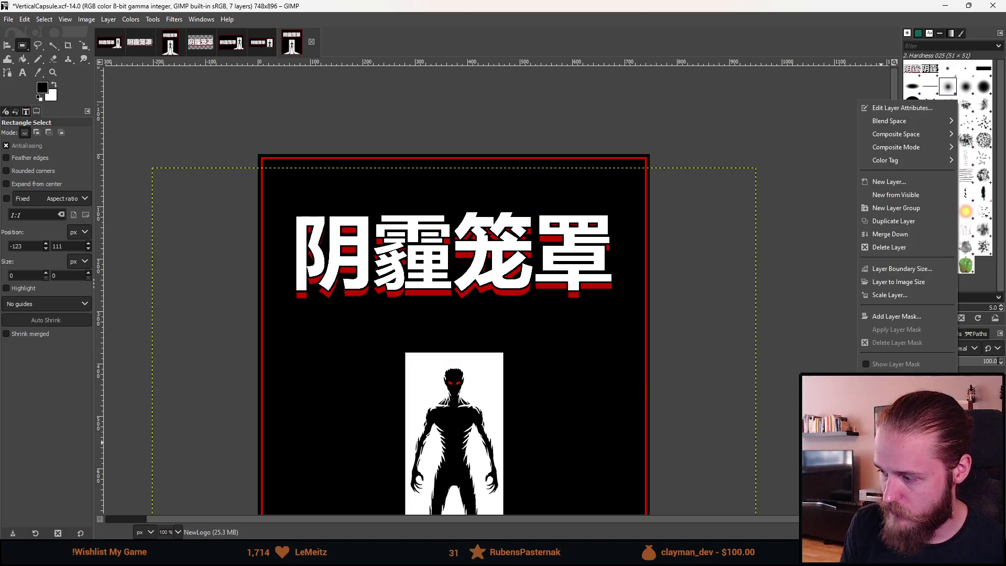
pyautogui.press('Escape')
pyautogui.scroll(-4, 542, 306)
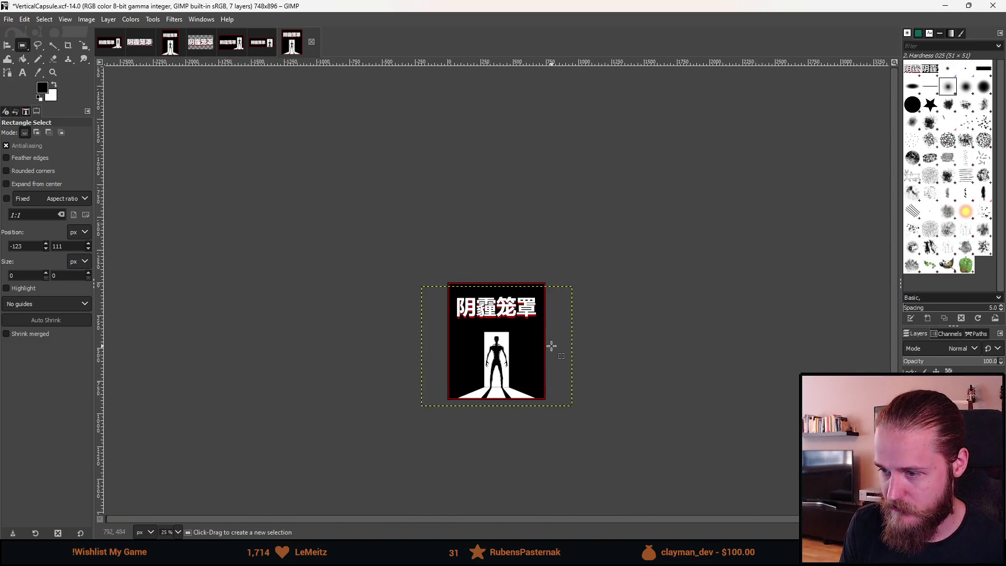
pyautogui.scroll(2, 515, 328)
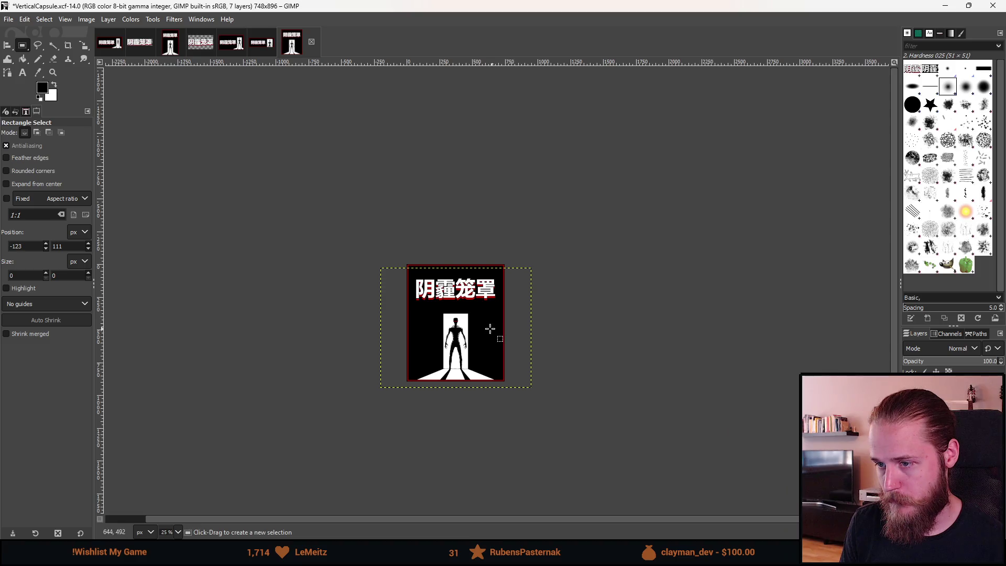
pyautogui.scroll(1, 431, 300)
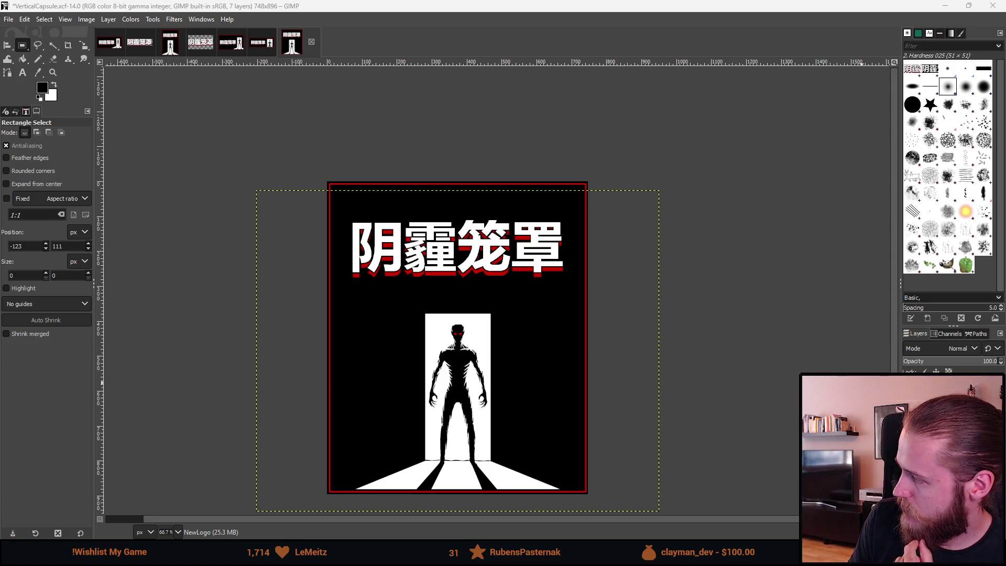
pyautogui.click(109, 45)
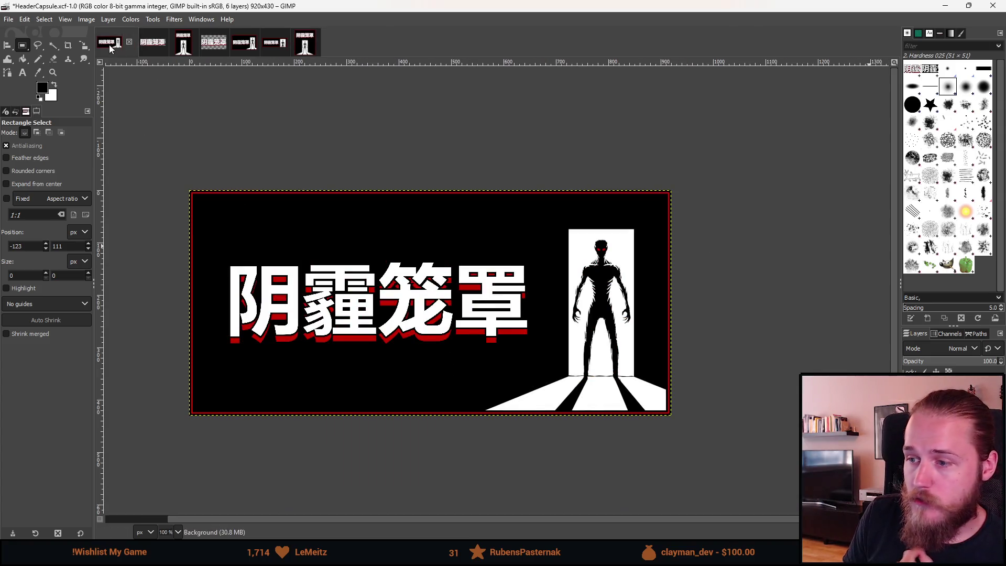
pyautogui.click(154, 46)
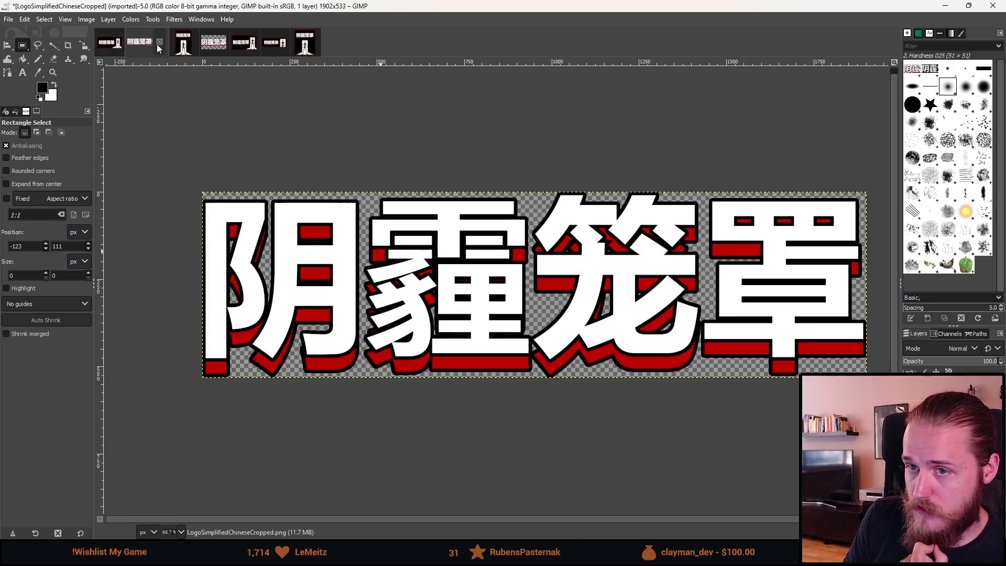
pyautogui.click(210, 44)
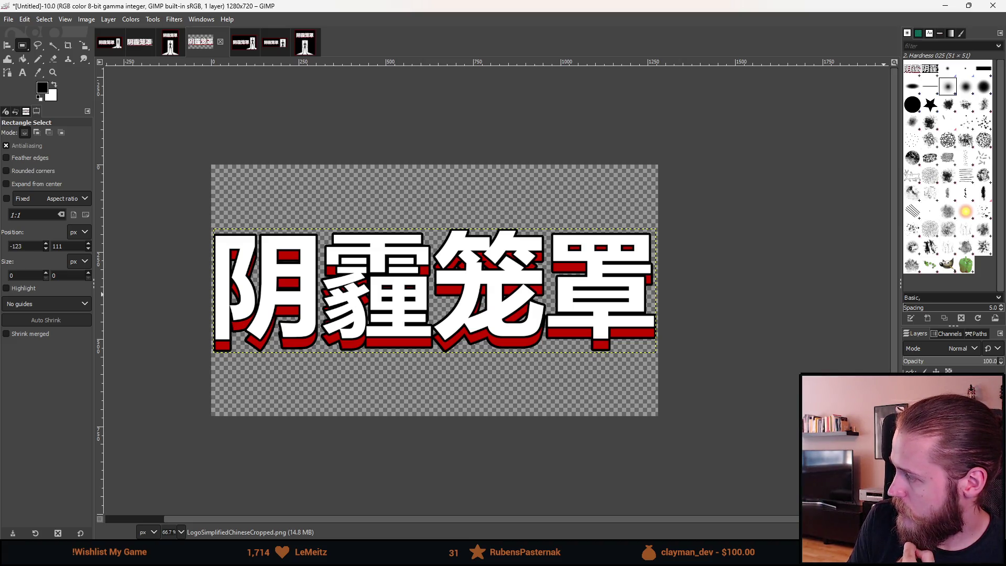
pyautogui.click(170, 46)
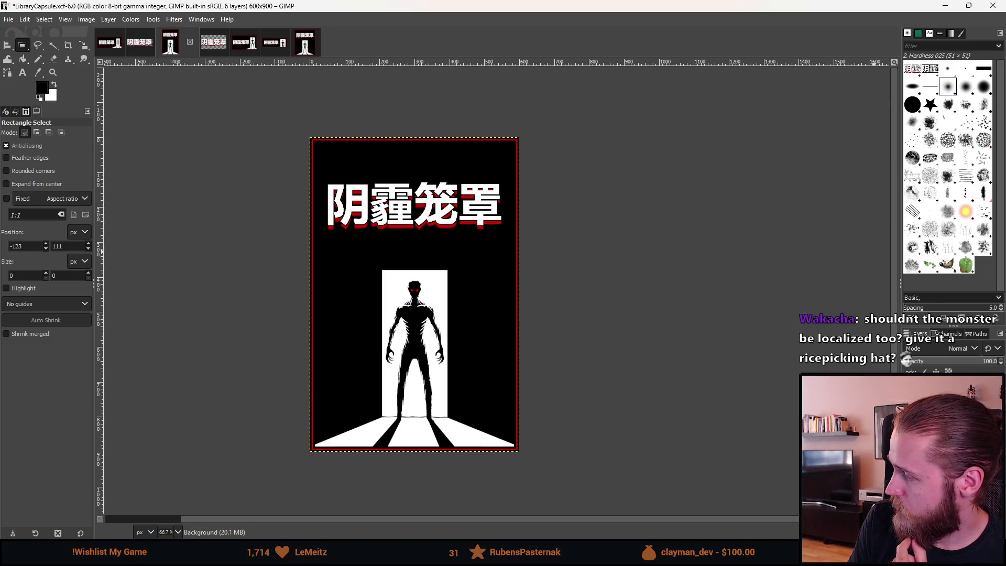
pyautogui.click(243, 54)
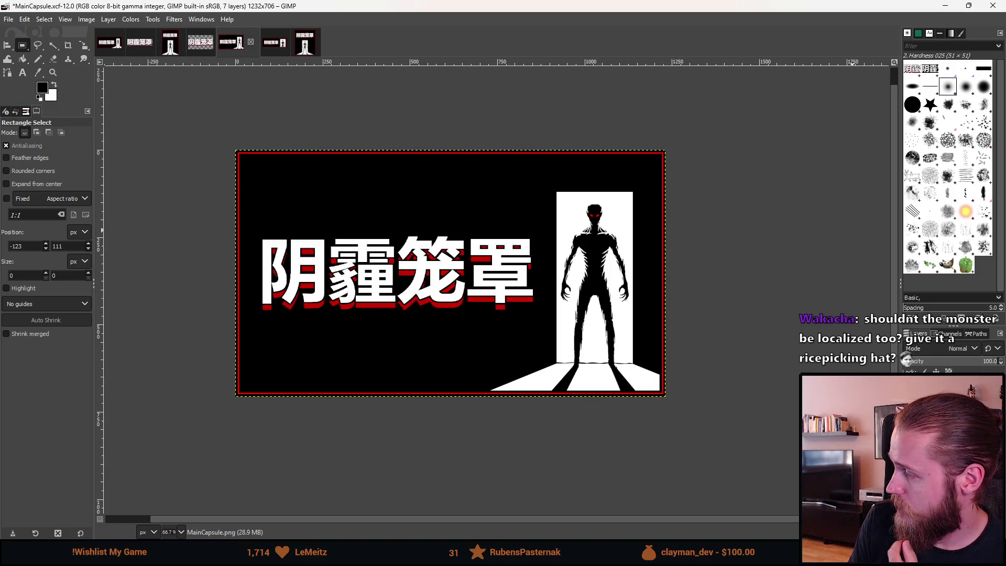
pyautogui.click(272, 48)
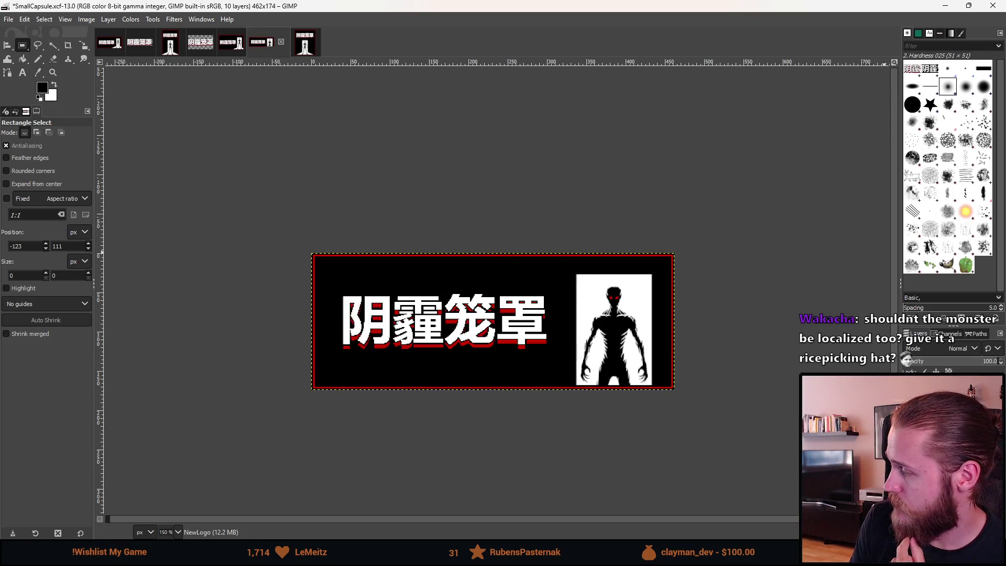
pyautogui.click(292, 43)
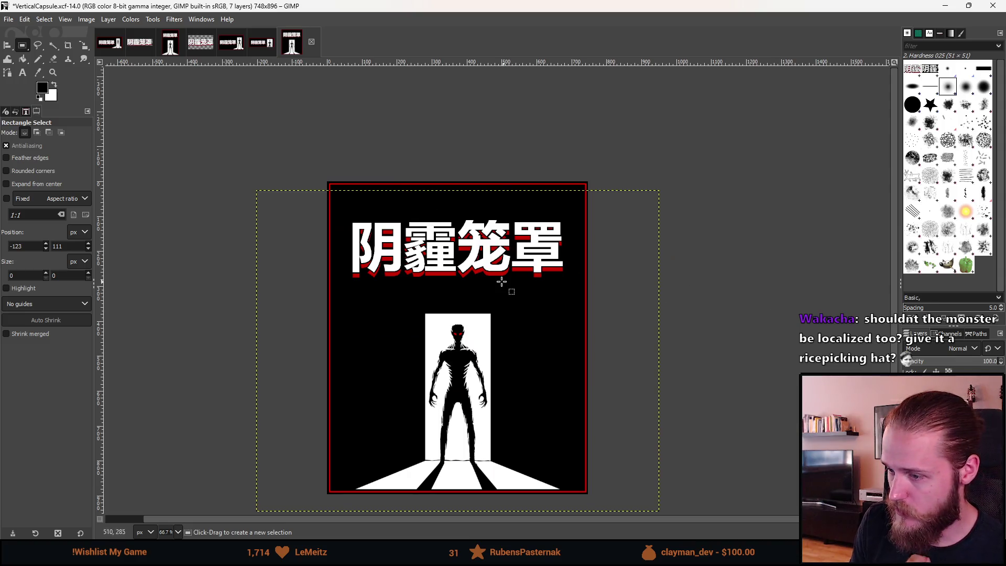
pyautogui.keyDown('ctrl'); pyautogui.scroll(-2, 495, 280); pyautogui.keyUp('ctrl')
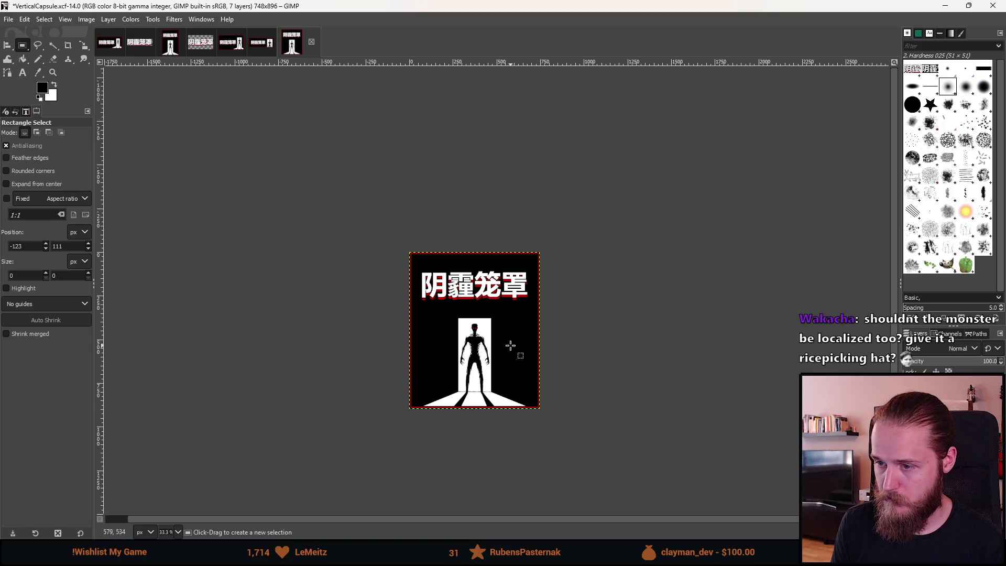
pyautogui.keyDown('ctrl'); pyautogui.scroll(1, 500, 351); pyautogui.keyUp('ctrl')
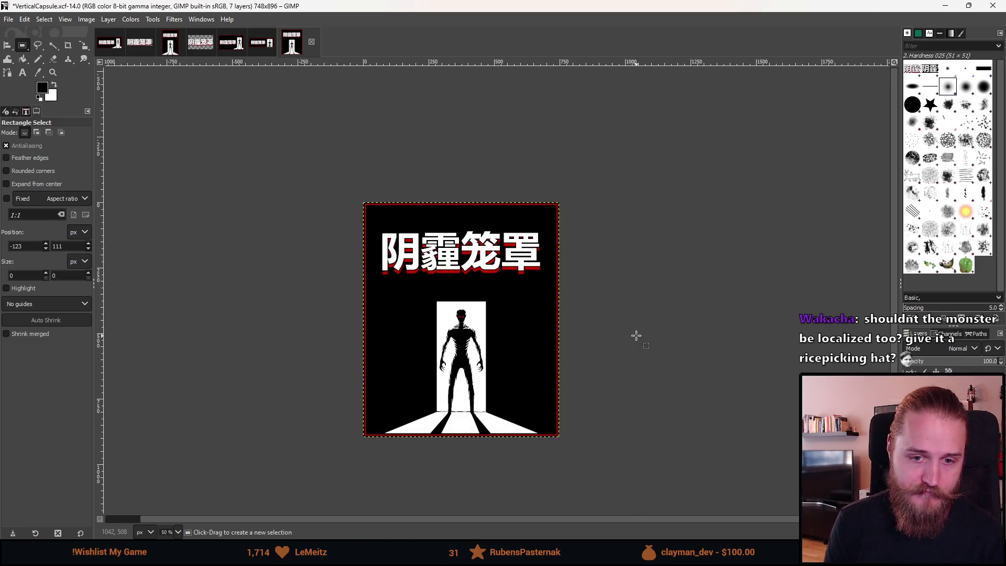
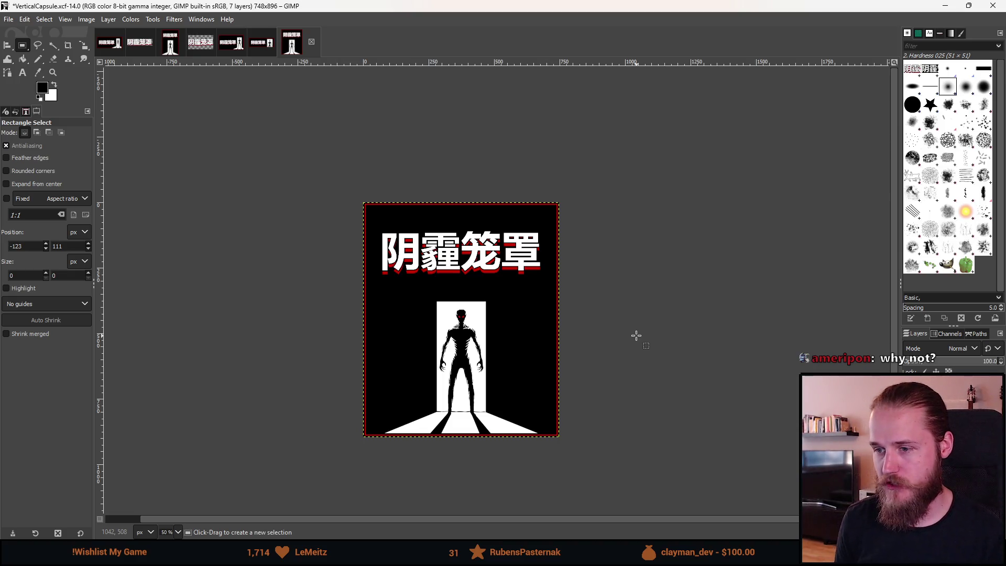
# Centre the Chinese title layer horizontally within a selection of the top area above the doorway
pyautogui.press('1')
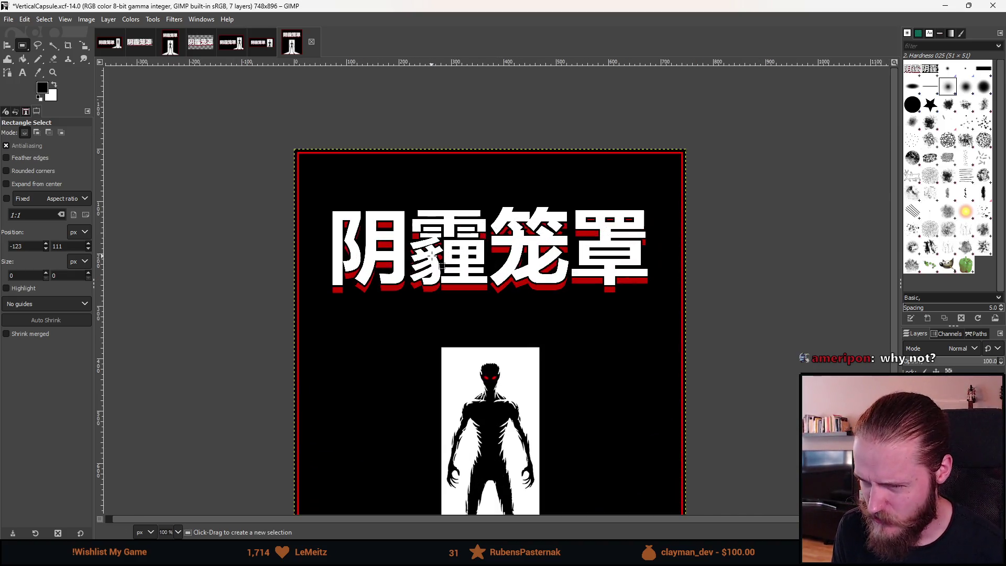
pyautogui.scroll(-4, 441, 265)
pyautogui.press('1')
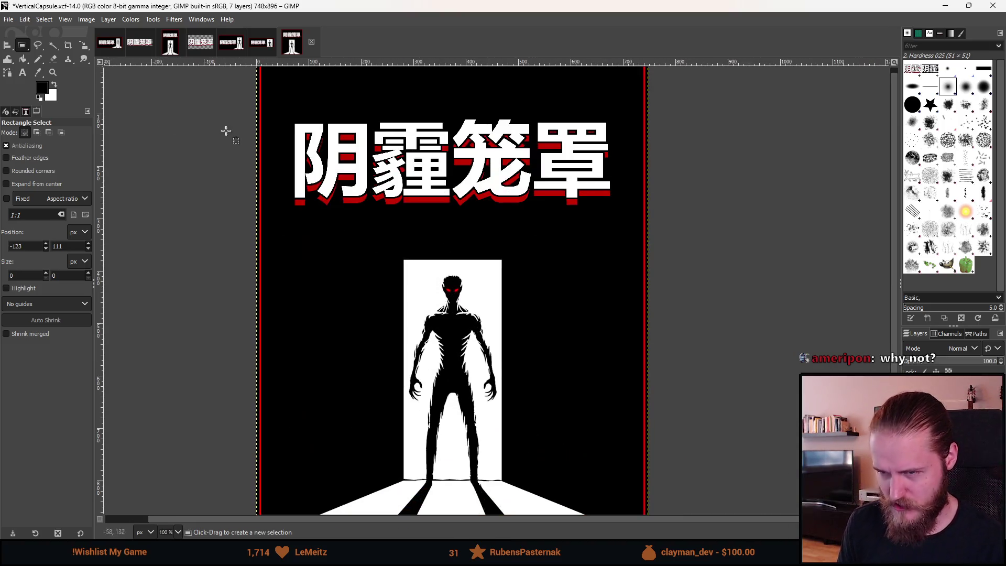
pyautogui.scroll(3, 330, 319)
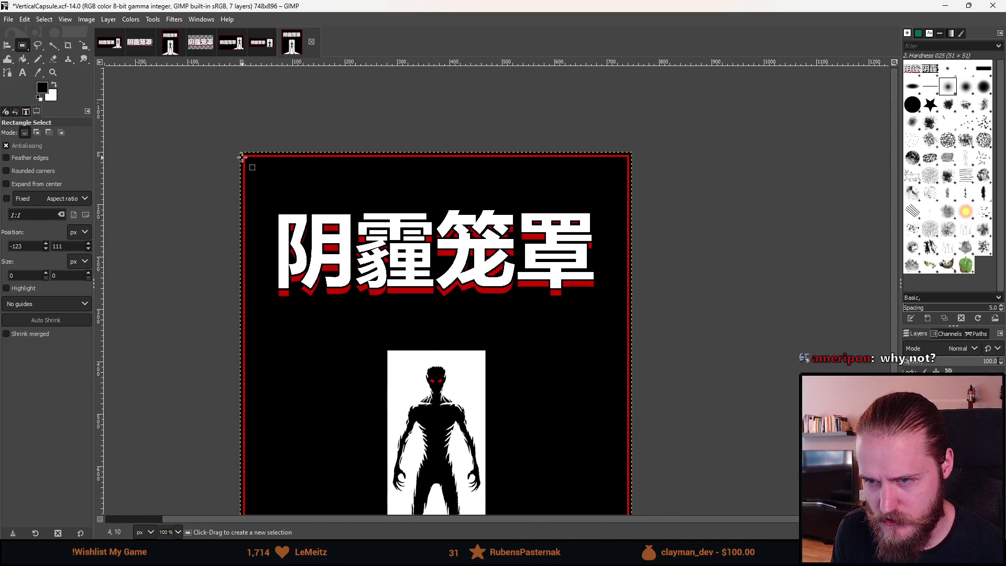
pyautogui.moveTo(227, 157)
pyautogui.mouseDown()
pyautogui.moveTo(546, 242)
pyautogui.moveTo(685, 350)
pyautogui.mouseUp()
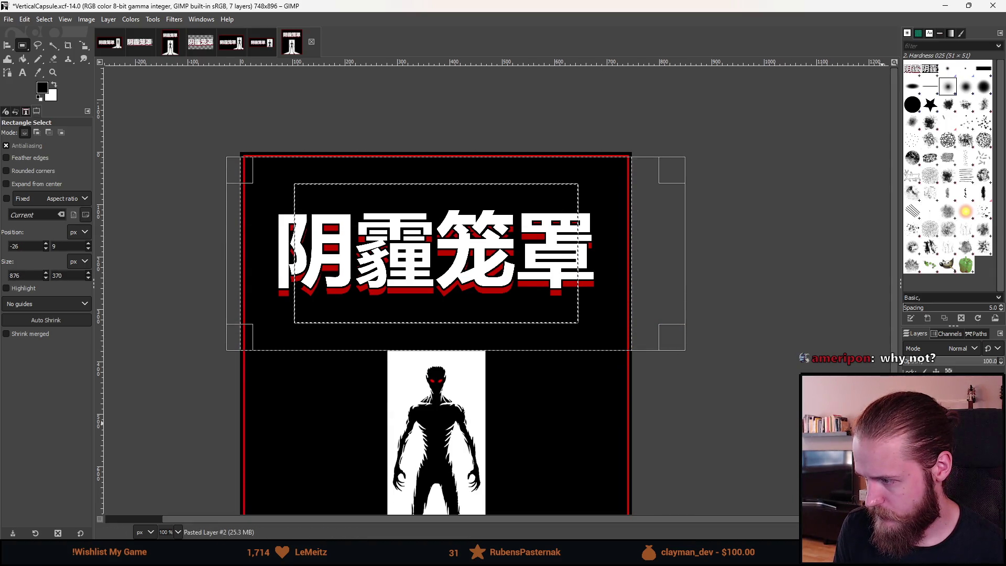
pyautogui.press('q')
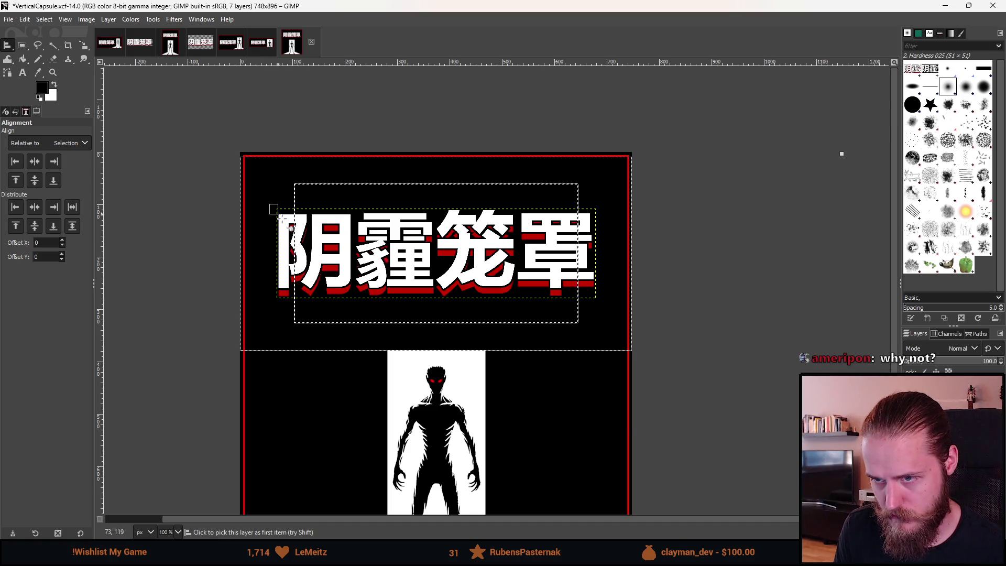
pyautogui.moveTo(269, 207); pyautogui.dragTo(610, 315)
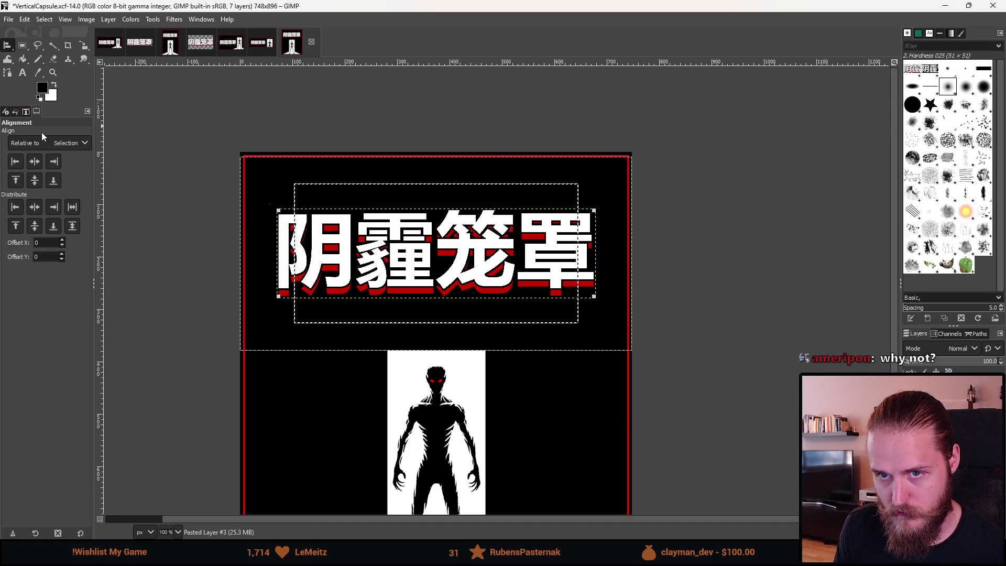
pyautogui.click(57, 162)
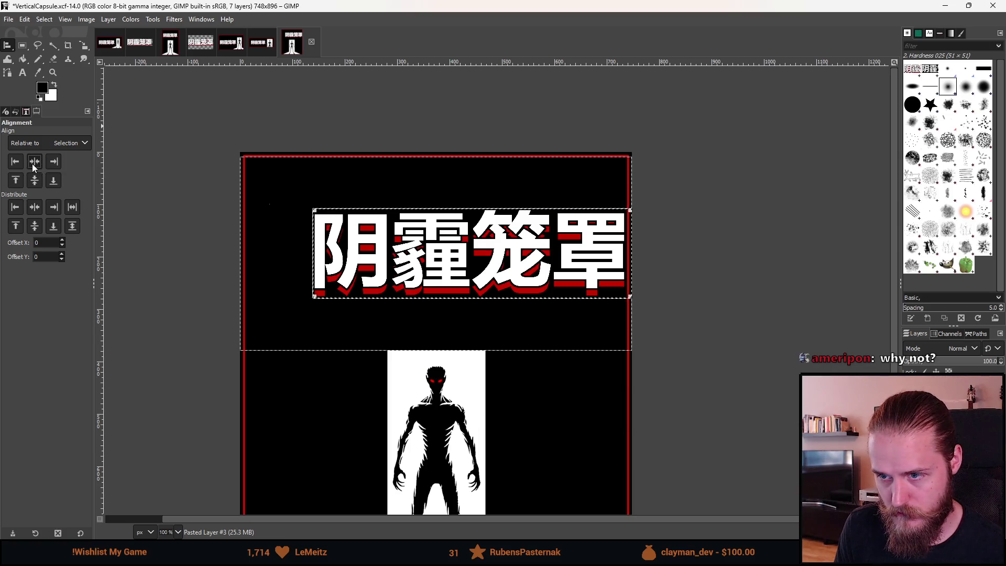
pyautogui.click(33, 163)
pyautogui.click(39, 184)
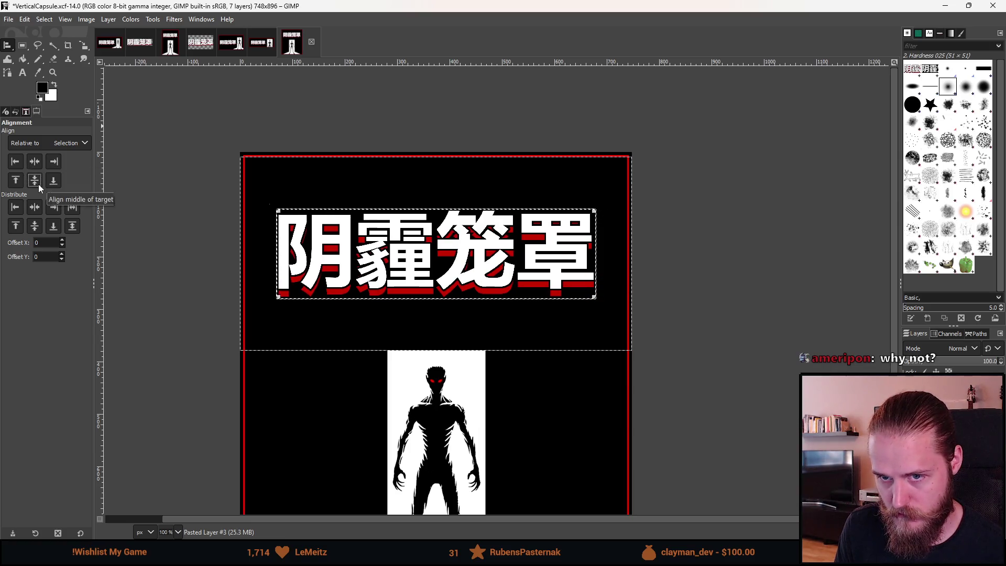
# Clear the selection and zoom out to see the whole vertical capsule
pyautogui.click(22, 46)
pyautogui.click(179, 164)
pyautogui.press('-')
pyautogui.press('-')
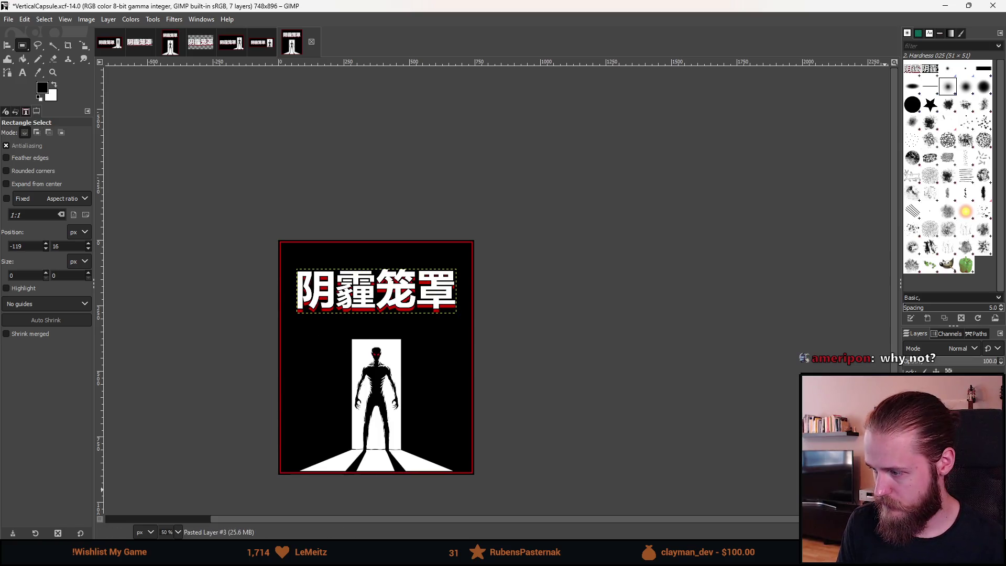
# Compare with the English VerticalCapsule.png original, restore the Chinese title, then bring up the 920×430 HeaderCapsule image
pyautogui.press('-')
pyautogui.press('+')
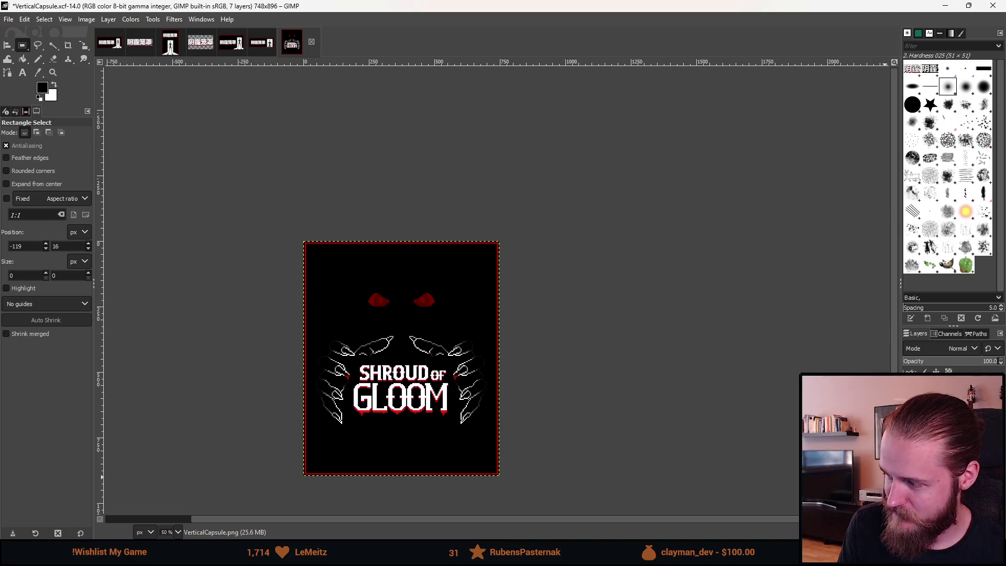
pyautogui.hotkey('ctrl', 'z')
pyautogui.hotkey('ctrl', 'z')
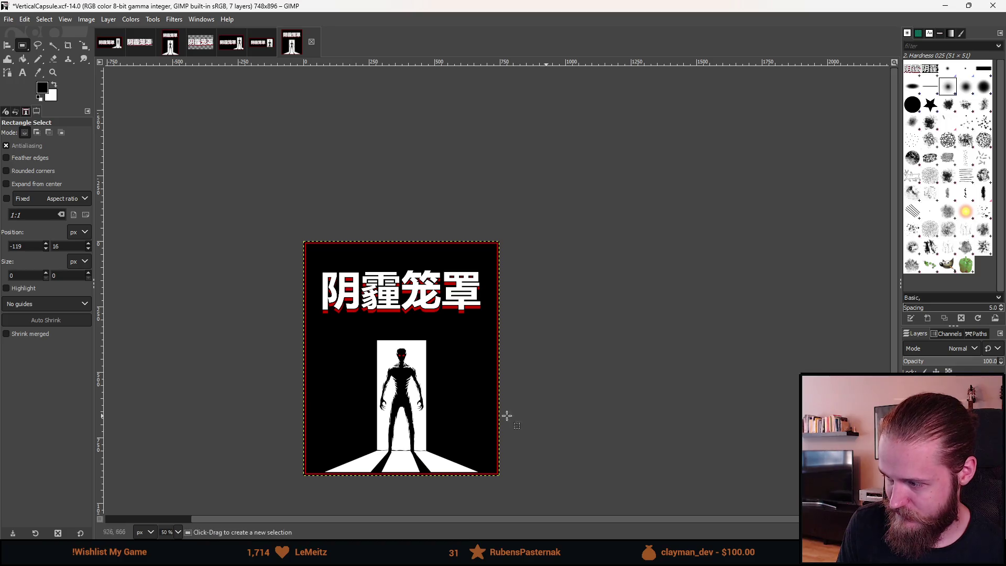
pyautogui.keyDown('ctrl'); pyautogui.scroll(1, 447, 426); pyautogui.keyUp('ctrl')
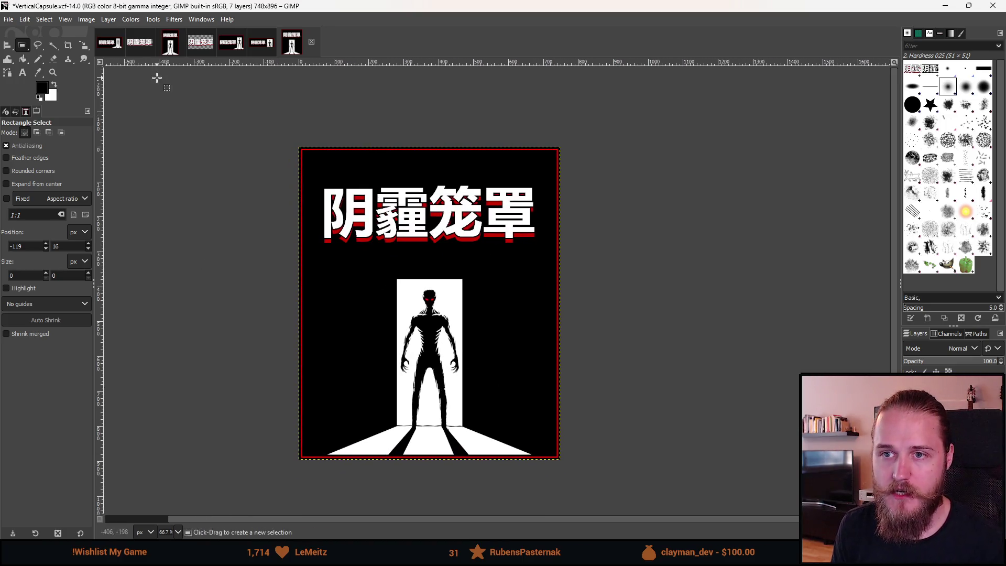
pyautogui.click(109, 42)
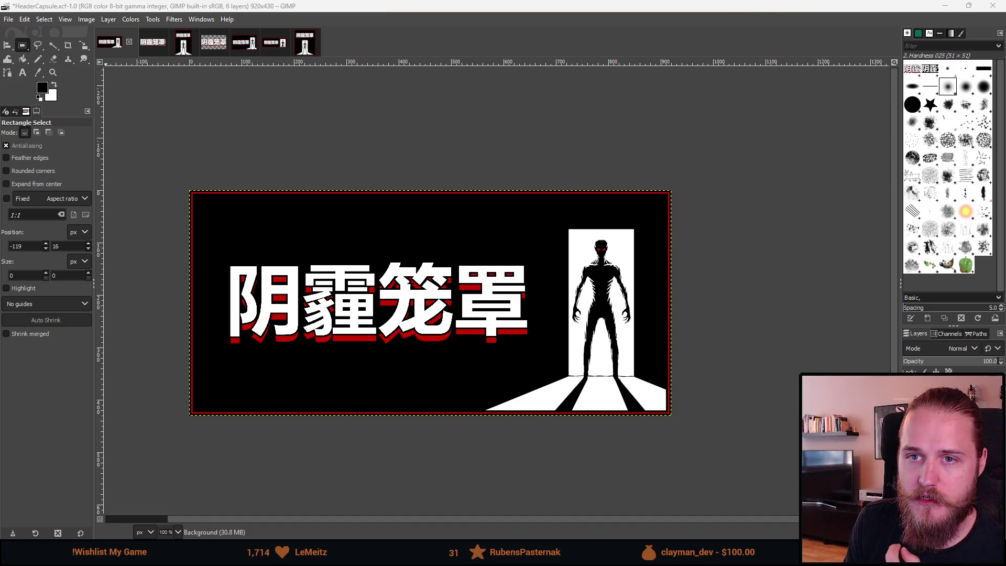
# Save the header capsule as 2_SC_HeaderCapsule.xcf in the Projects folder
pyautogui.click(9, 19)
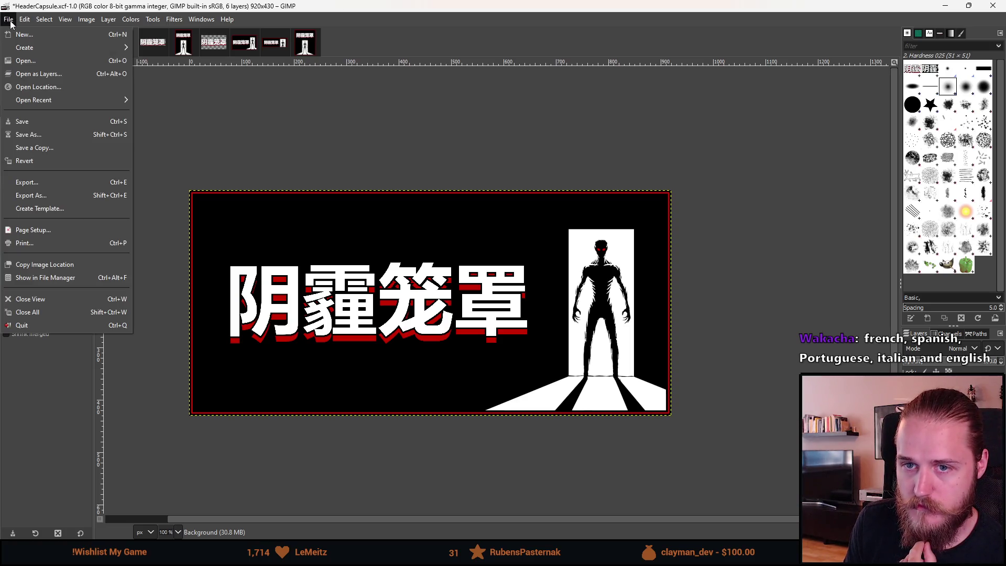
pyautogui.click(38, 136)
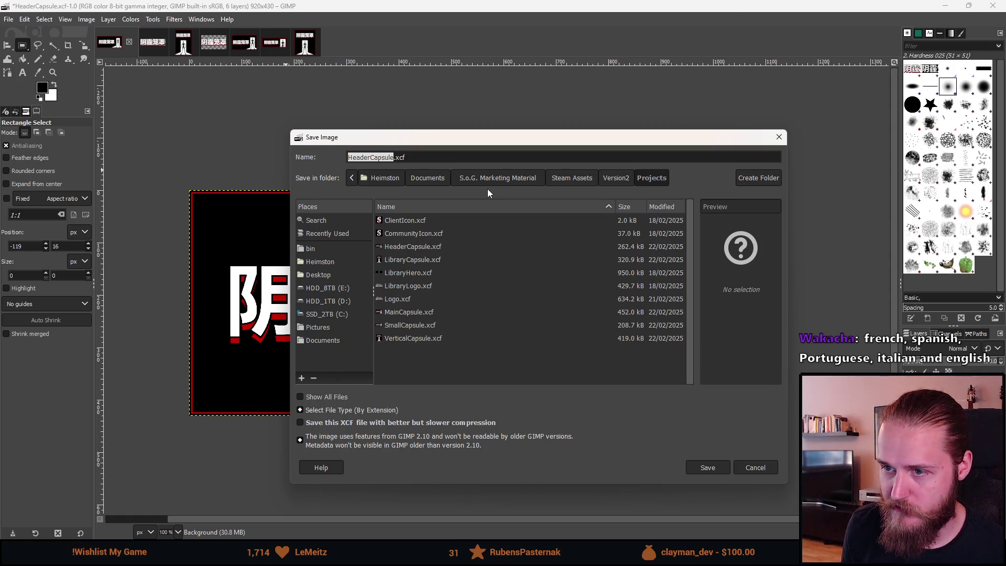
pyautogui.write('2_')
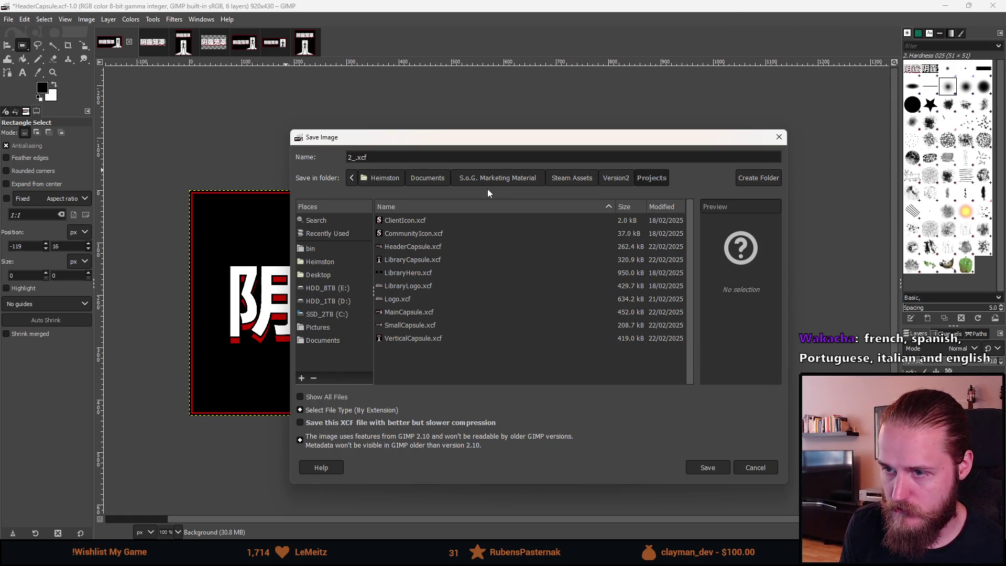
pyautogui.press('BackSpace')
pyautogui.press('BackSpace')
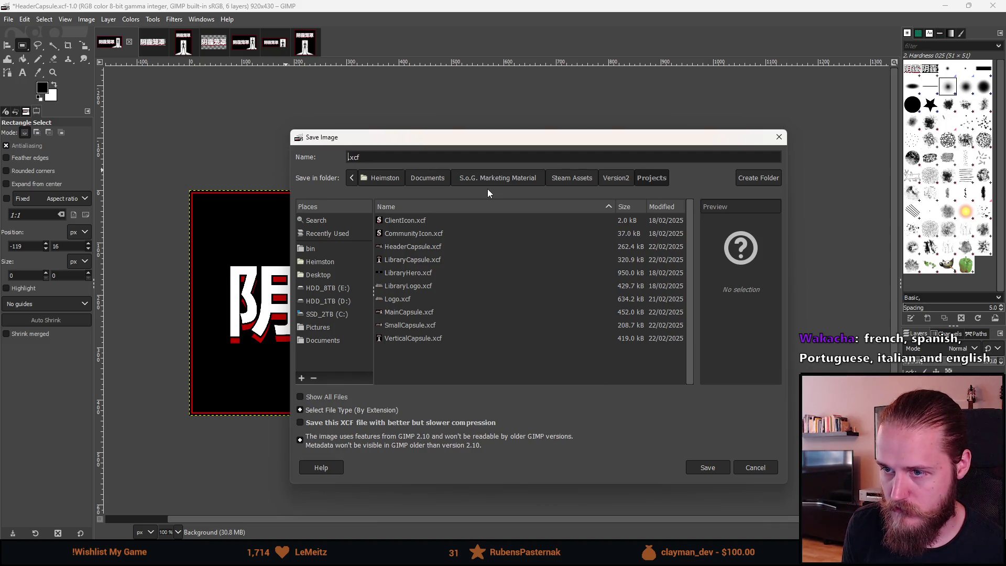
pyautogui.press('Escape')
pyautogui.write('_')
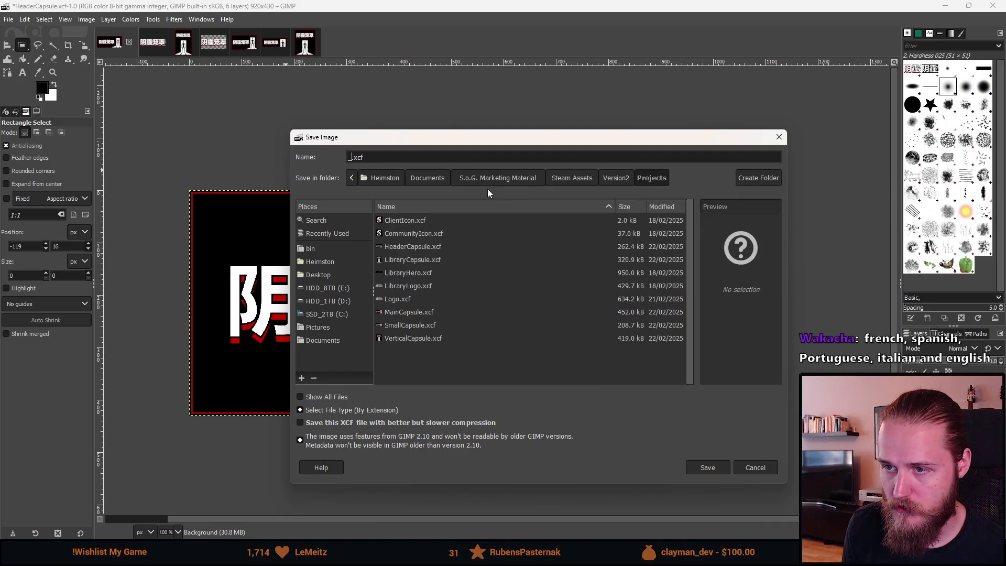
pyautogui.write('2_')
pyautogui.write('Head')
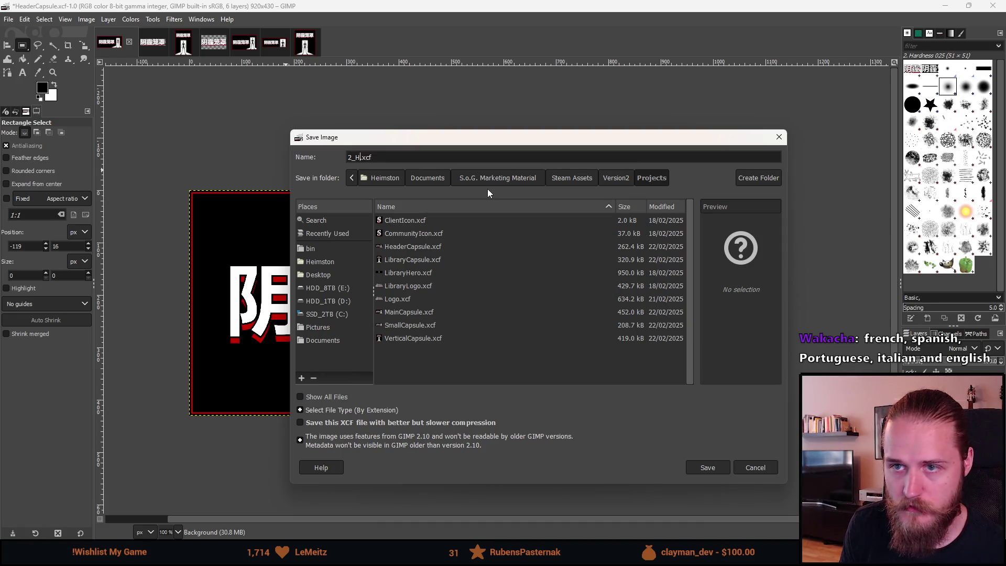
pyautogui.press('BackSpace')
pyautogui.press('BackSpace')
pyautogui.press('BackSpace')
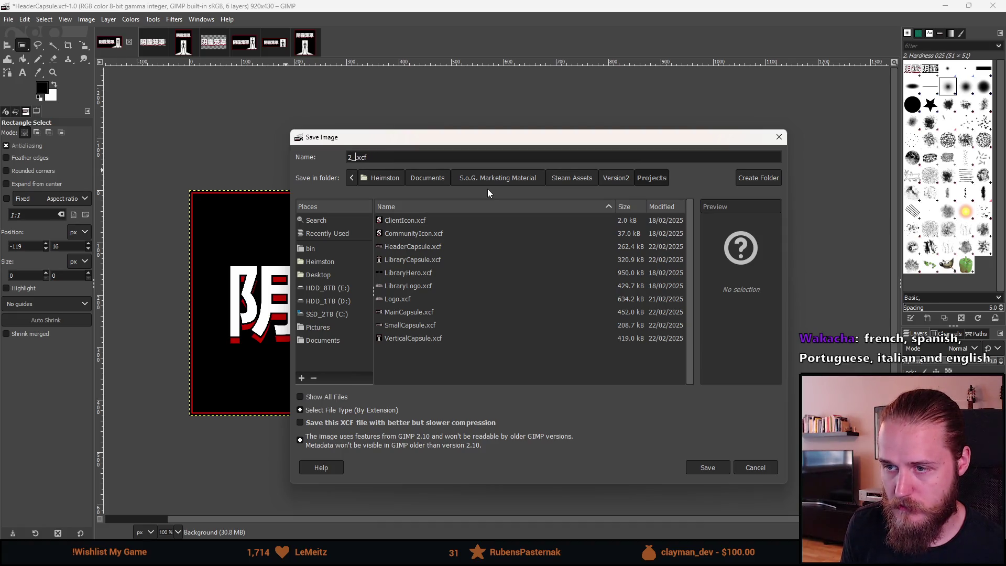
pyautogui.write('Chinese')
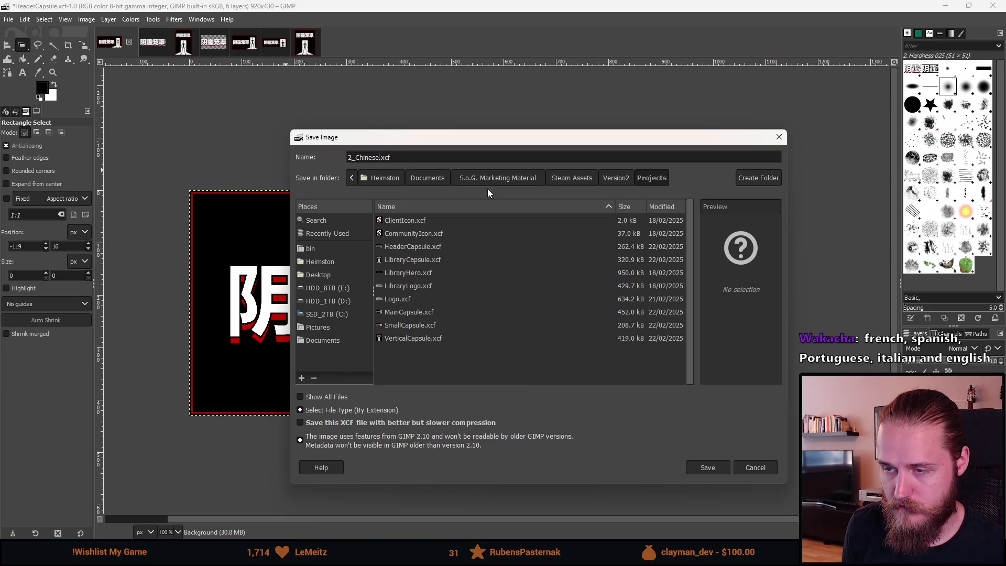
pyautogui.press('BackSpace')
pyautogui.press('BackSpace')
pyautogui.press('BackSpace')
pyautogui.write('SC_')
pyautogui.write('HeaderCapsu')
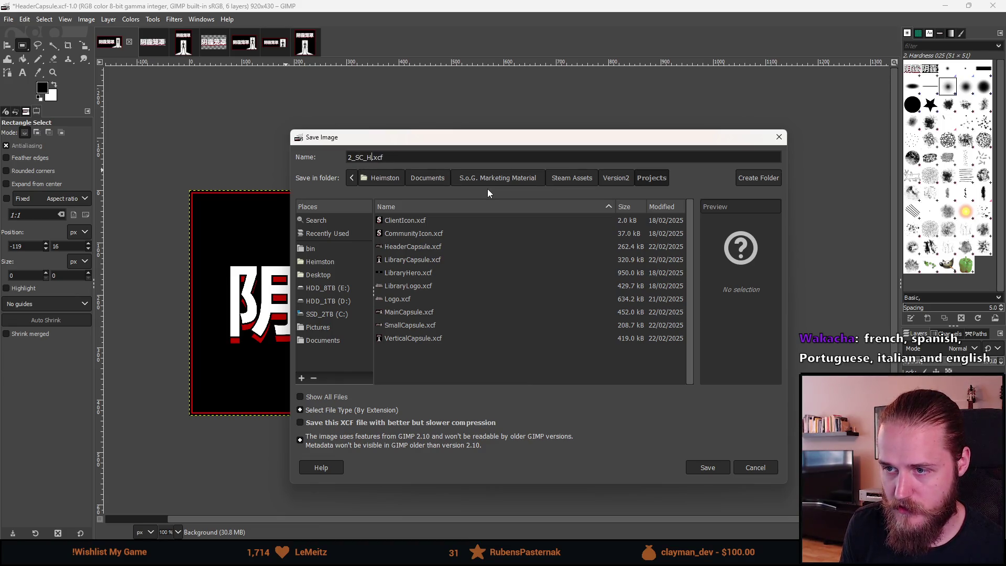
pyautogui.write('le')
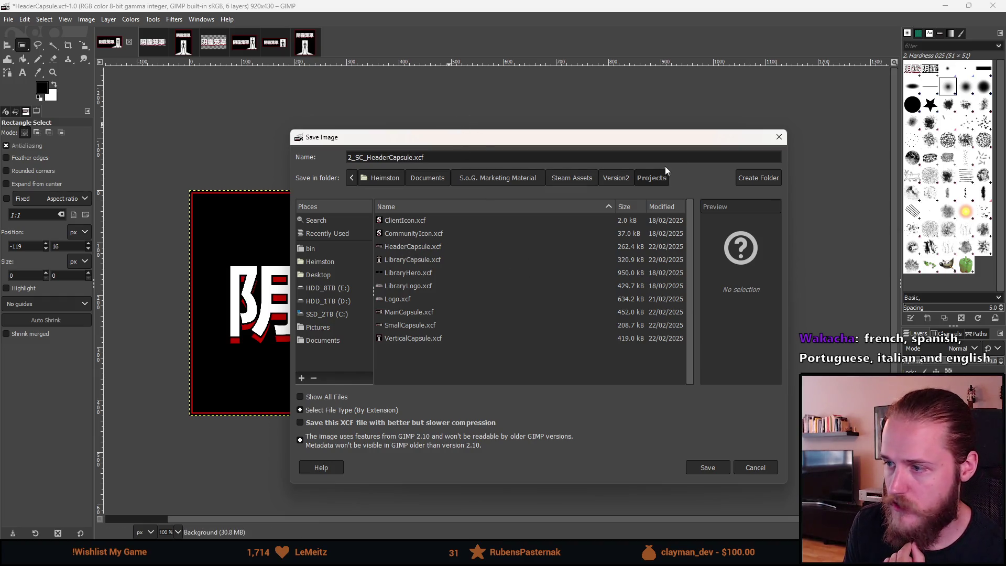
pyautogui.click(718, 470)
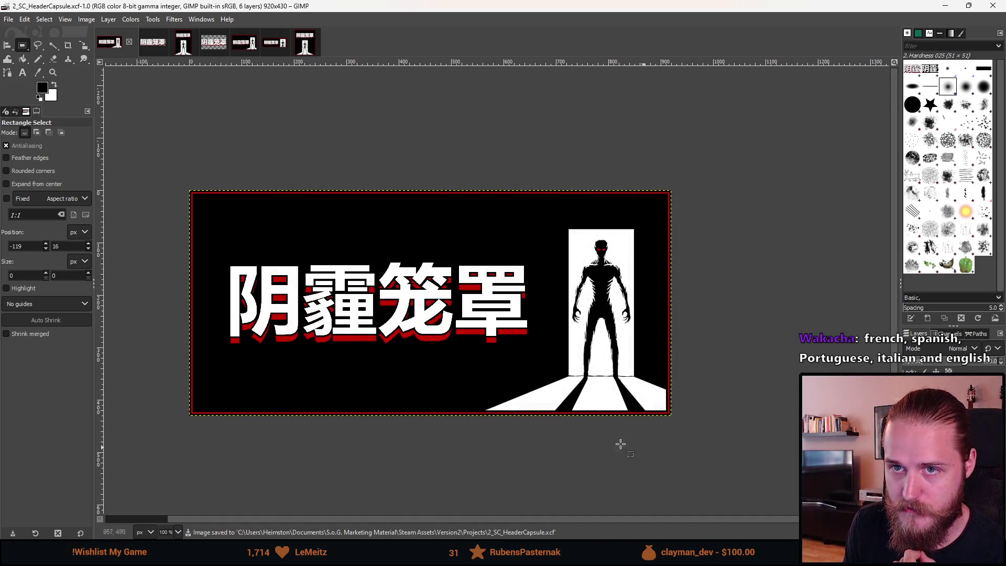
# Save the library capsule as 2_SC_LibraryCapsule.xcf by adding the 2_SC_ prefix to its name
pyautogui.click(183, 48)
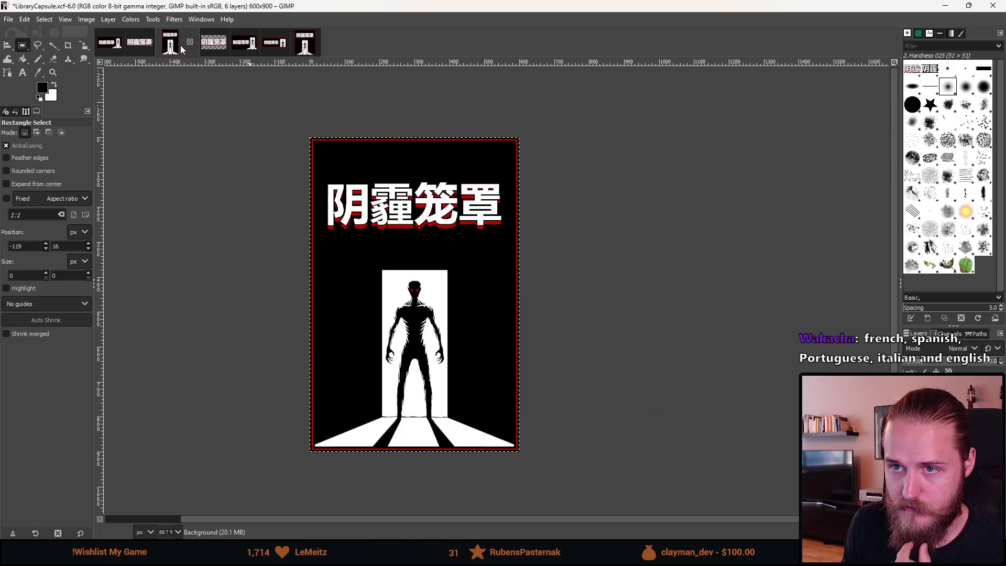
pyautogui.click(8, 20)
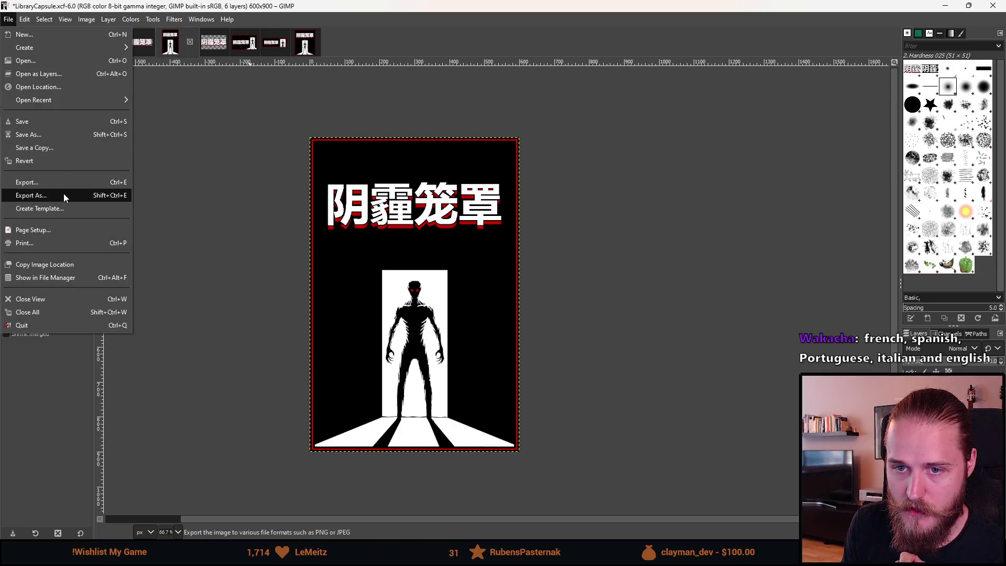
pyautogui.click(68, 134)
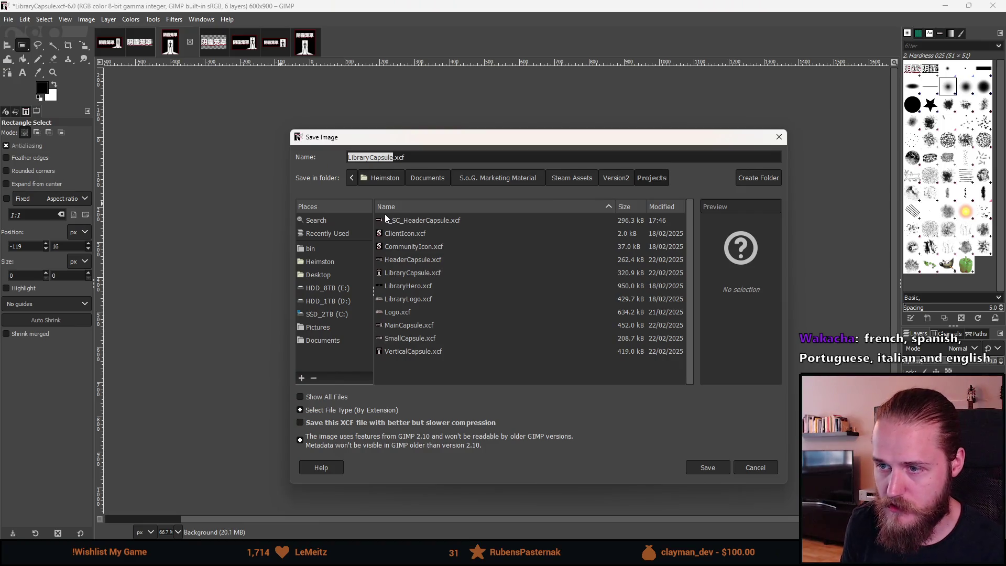
pyautogui.press('Home')
pyautogui.write('2_SC')
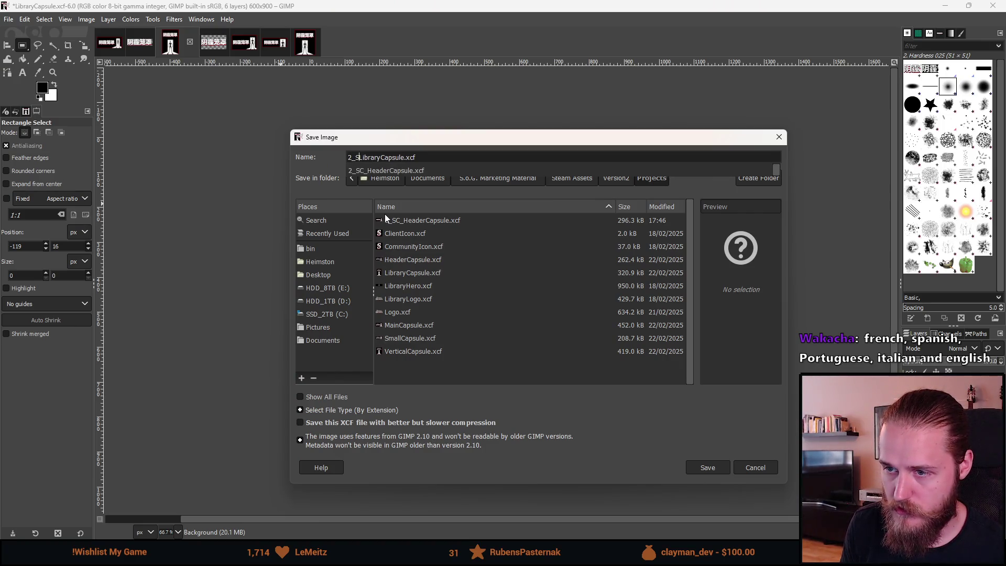
pyautogui.write('_')
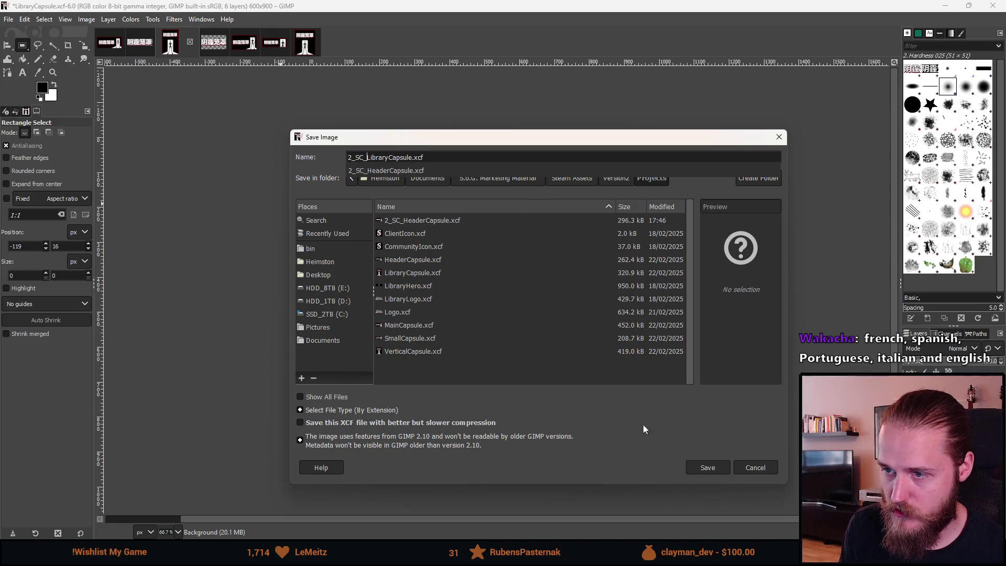
pyautogui.click(702, 468)
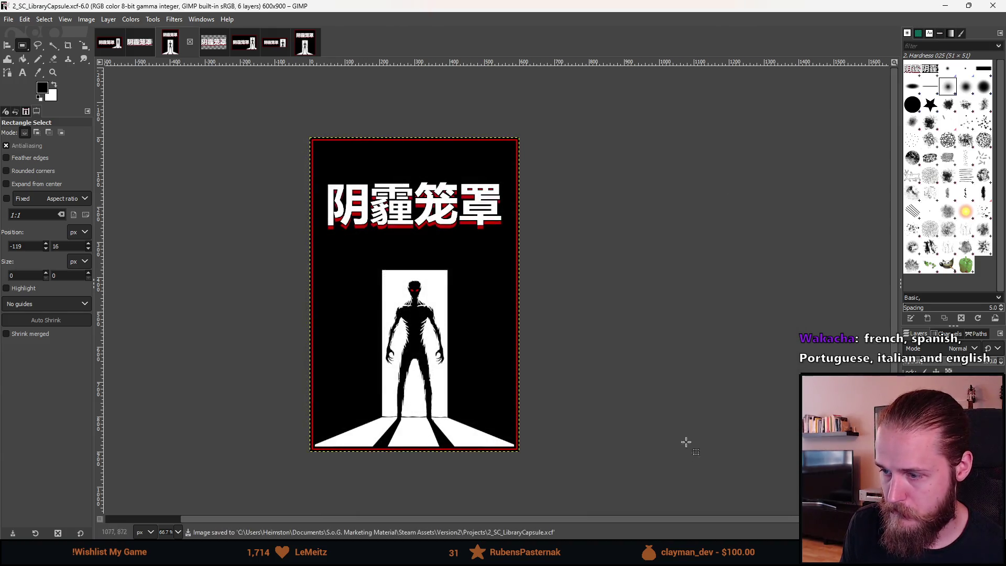
# Save the untitled logo image as 2_SC_LibraryLogo.xcf in the Projects folder
pyautogui.click(213, 49)
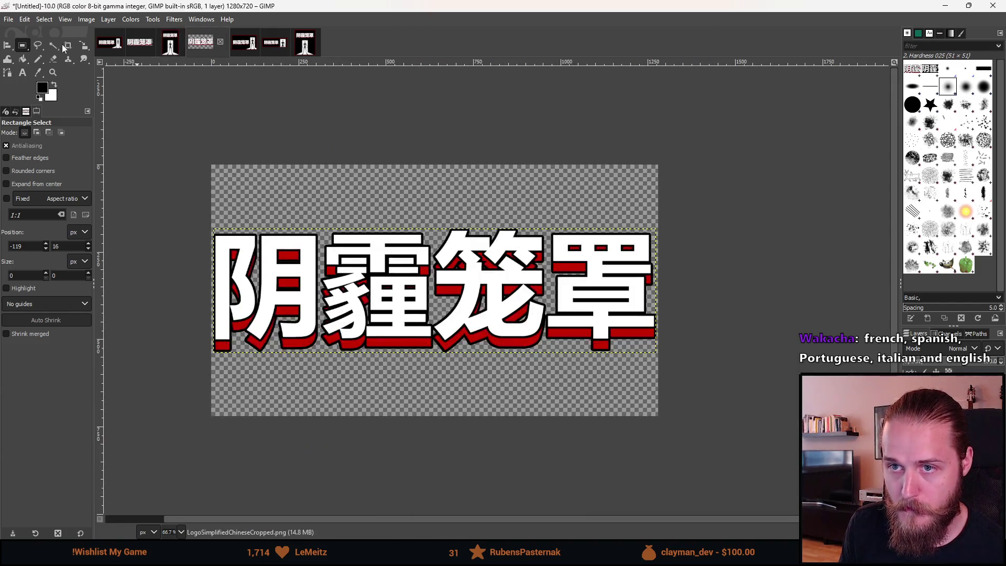
pyautogui.click(8, 21)
pyautogui.click(64, 136)
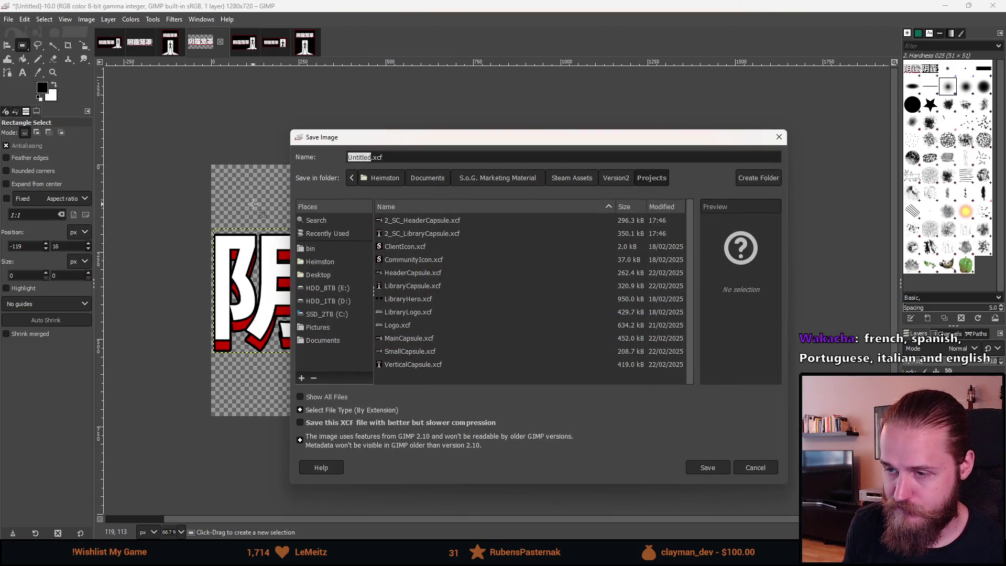
pyautogui.write('2_SC')
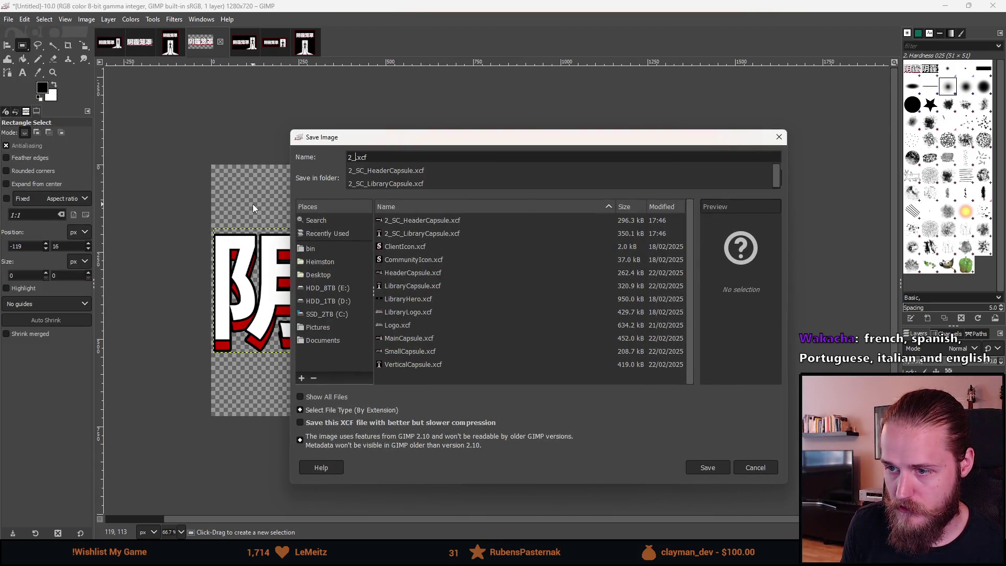
pyautogui.write('_')
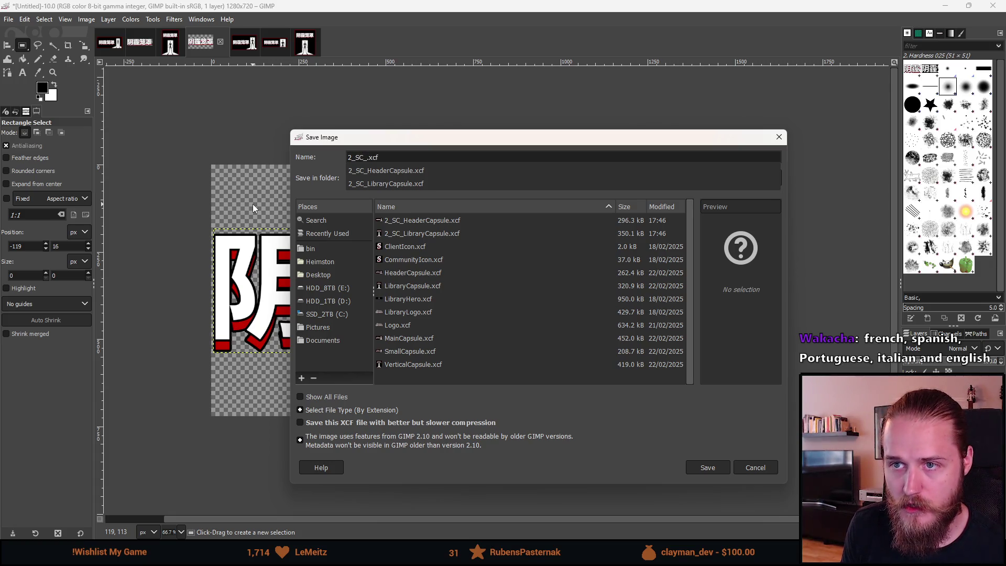
pyautogui.write('Library')
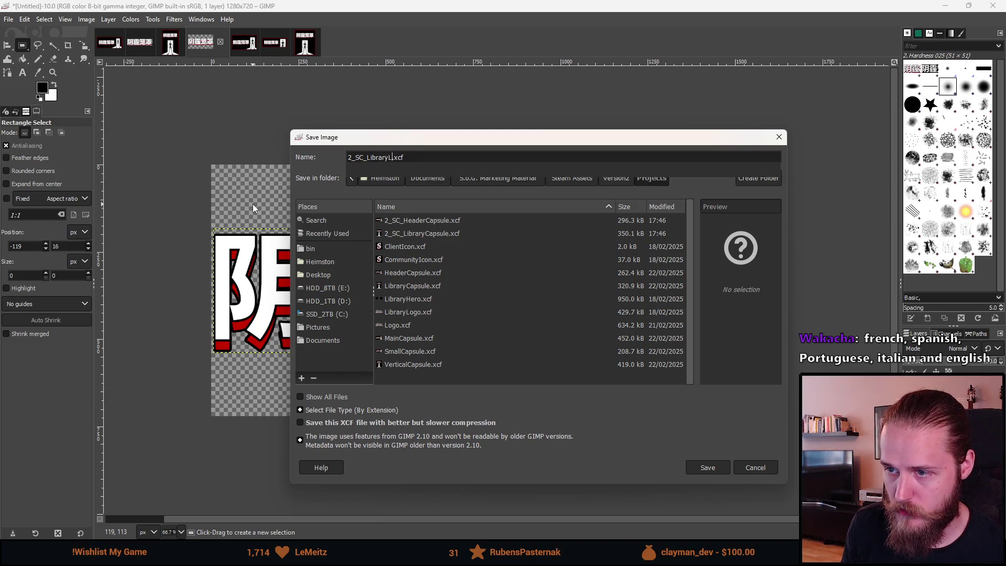
pyautogui.write('Logo')
pyautogui.press('Return')
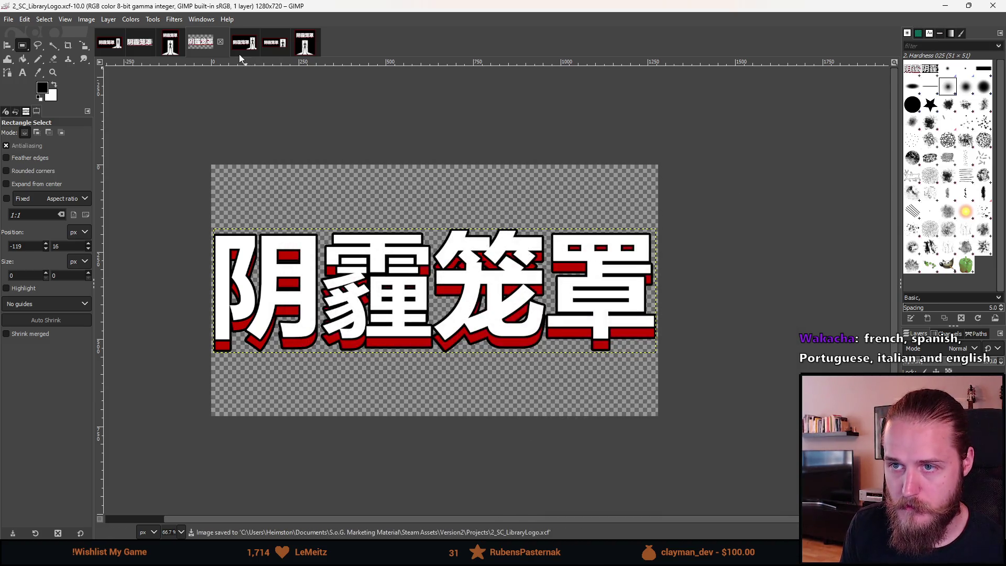
pyautogui.click(240, 47)
# Save the main capsule as 2_SC_MainCapsule.xcf in the Projects folder
pyautogui.click(8, 18)
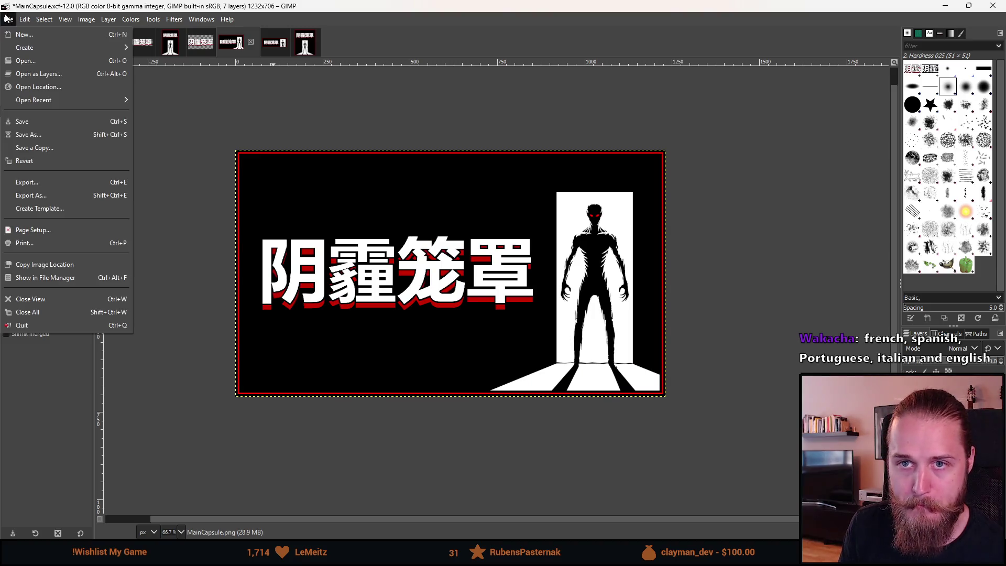
pyautogui.click(43, 140)
pyautogui.press('BackSpace')
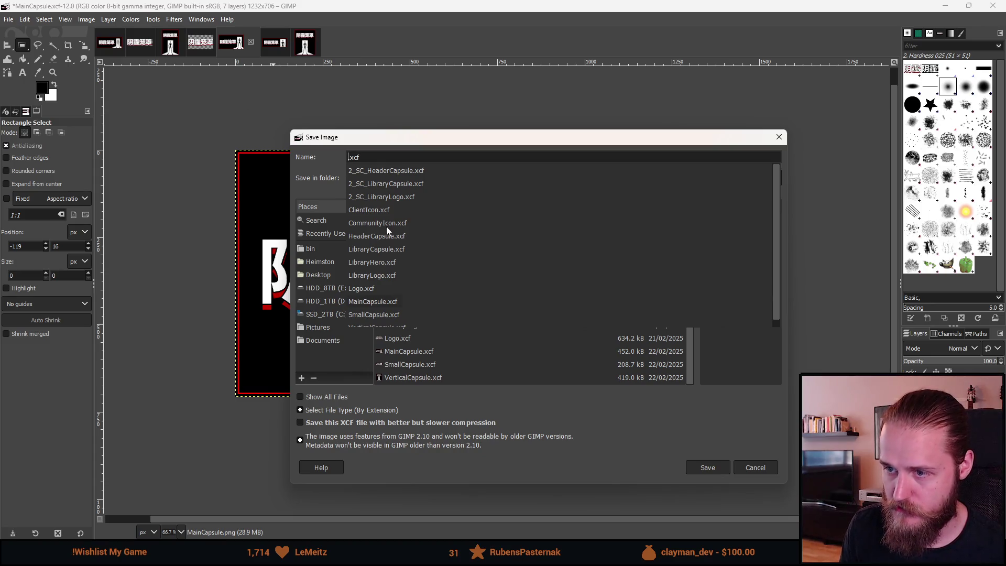
pyautogui.click(772, 472)
pyautogui.click(772, 473)
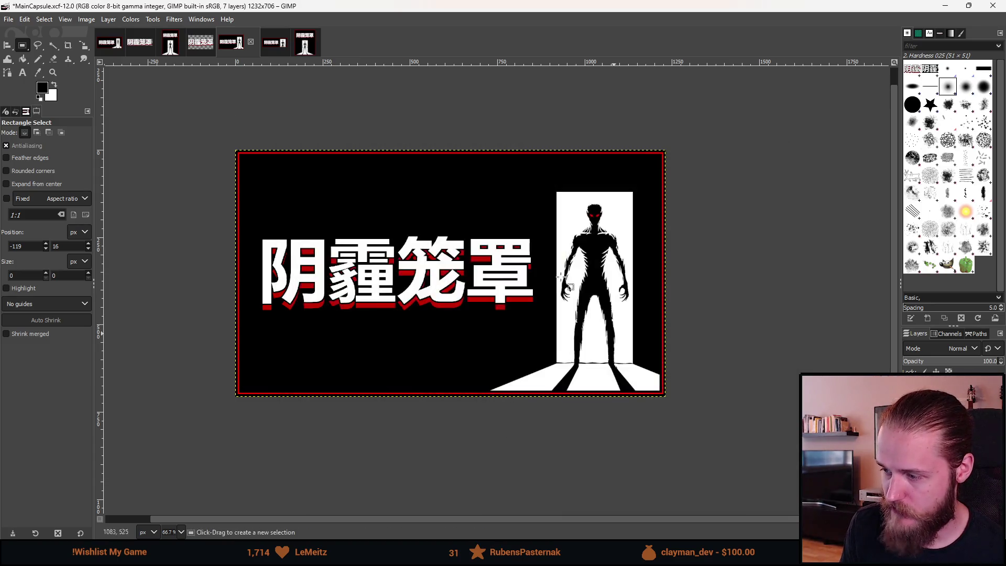
pyautogui.click(9, 19)
pyautogui.click(47, 148)
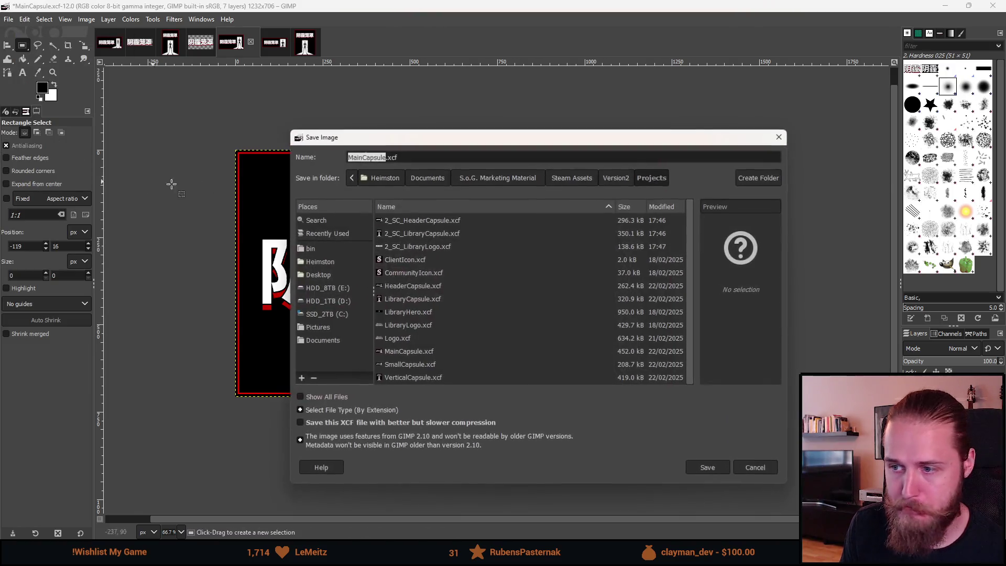
pyautogui.press('Home')
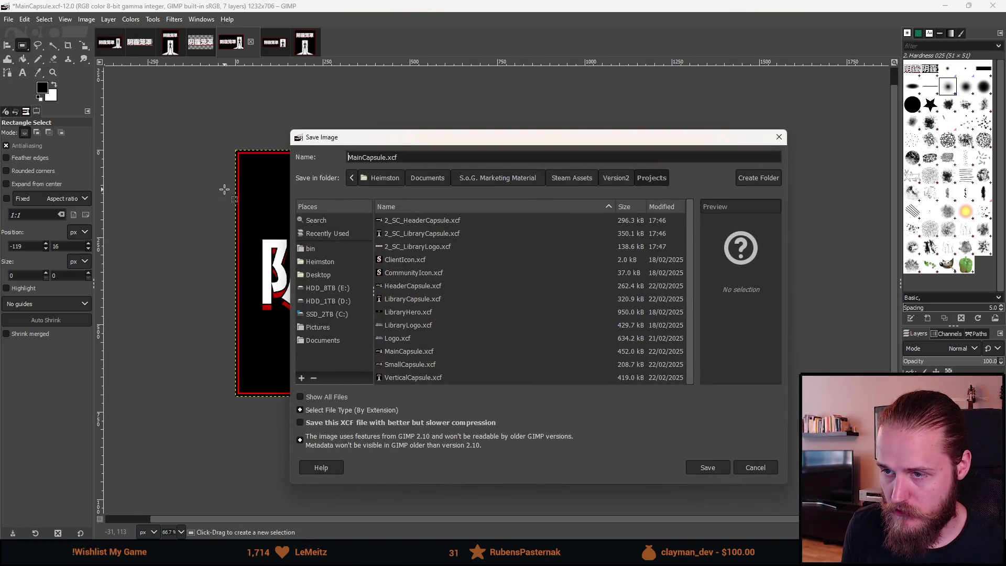
pyautogui.write('2_SC_')
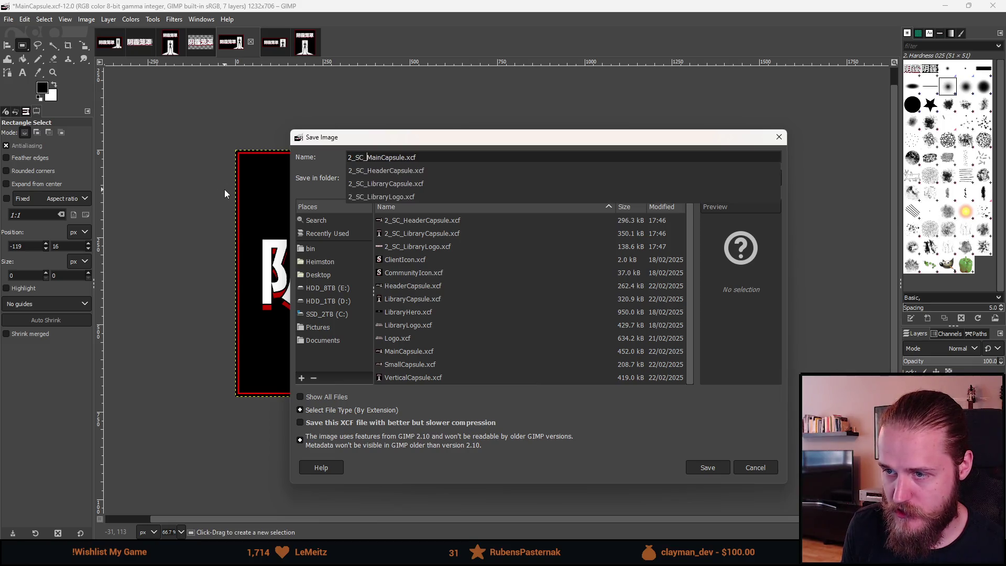
pyautogui.press('Return')
# Save the vertical capsule as 2_SC_VerticalCapsule.xcf in the Projects folder
pyautogui.click(262, 43)
pyautogui.click(311, 52)
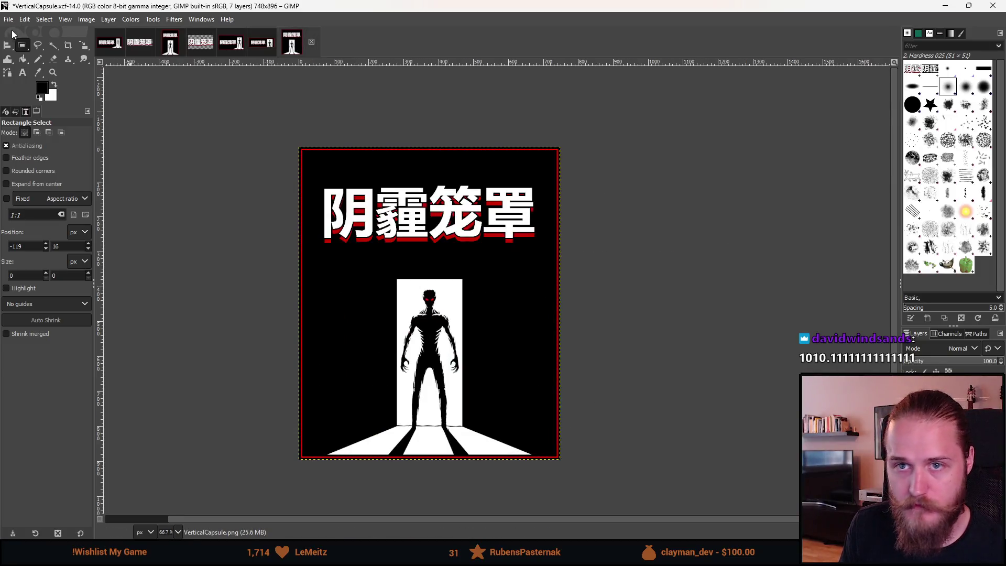
pyautogui.click(8, 18)
pyautogui.click(47, 137)
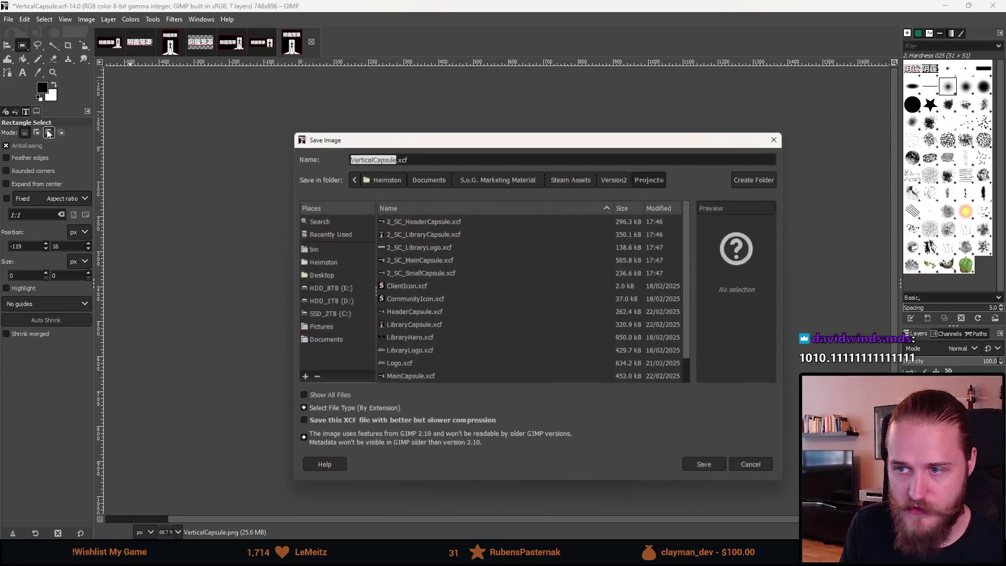
pyautogui.press('Home')
pyautogui.write('2_SC_')
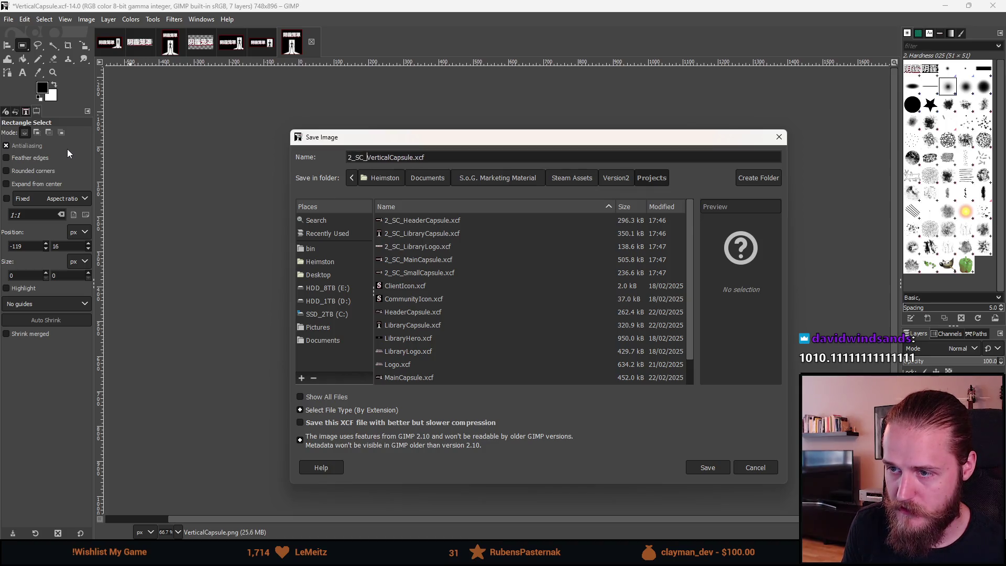
pyautogui.click(714, 465)
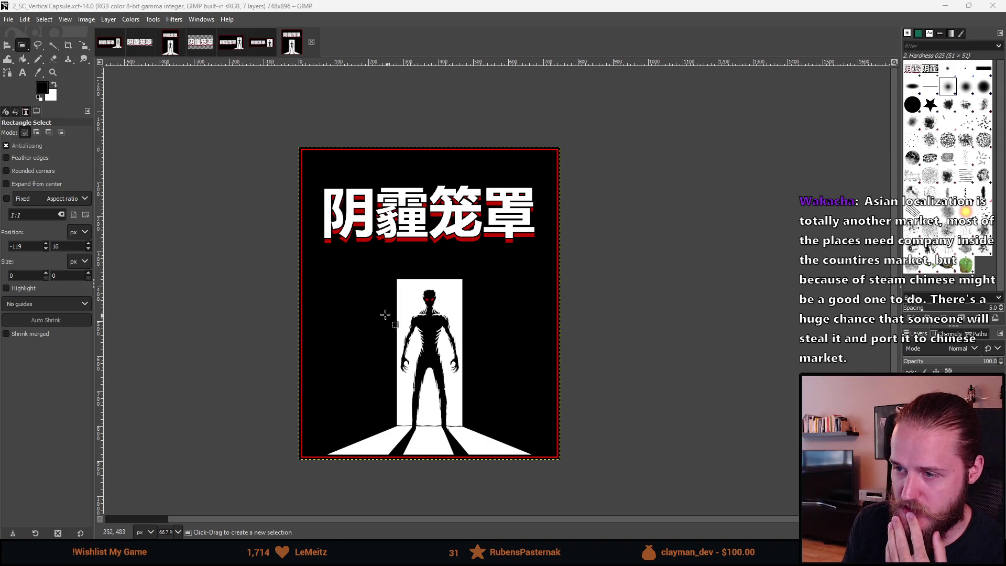
# Look over the saved vertical capsule, then close its view with Ctrl+W
pyautogui.hscroll(-1, 403, 330)
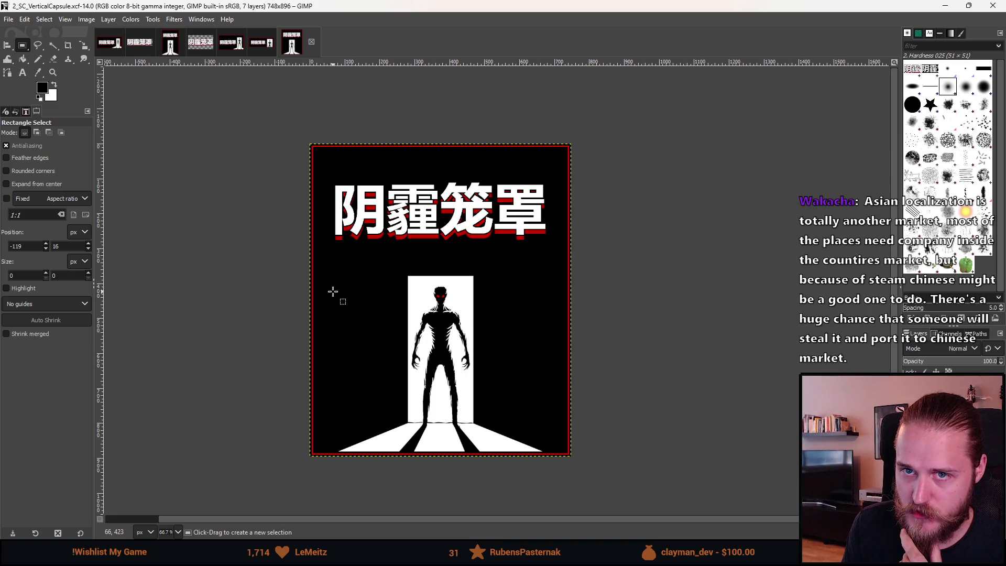
pyautogui.keyDown('ctrl'); pyautogui.scroll(1, 373, 238); pyautogui.keyUp('ctrl')
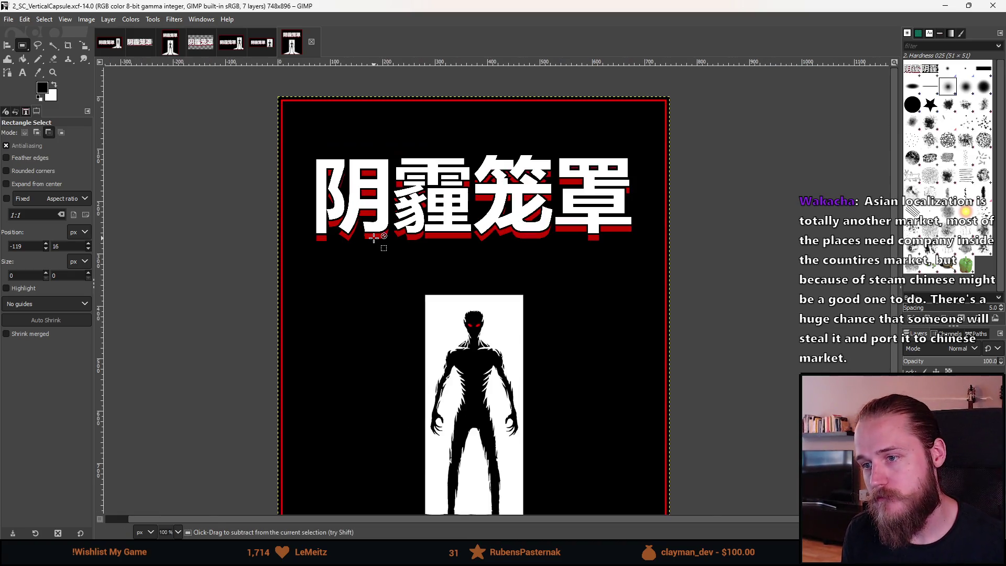
pyautogui.keyDown('ctrl'); pyautogui.scroll(-1, 373, 239); pyautogui.keyUp('ctrl')
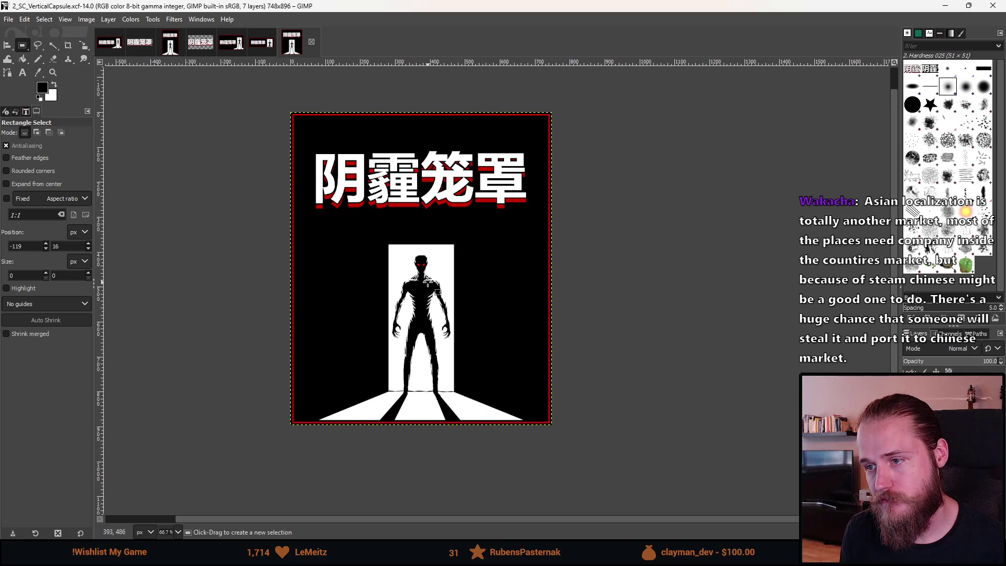
pyautogui.keyDown('ctrl'); pyautogui.scroll(-1, 483, 324); pyautogui.keyUp('ctrl')
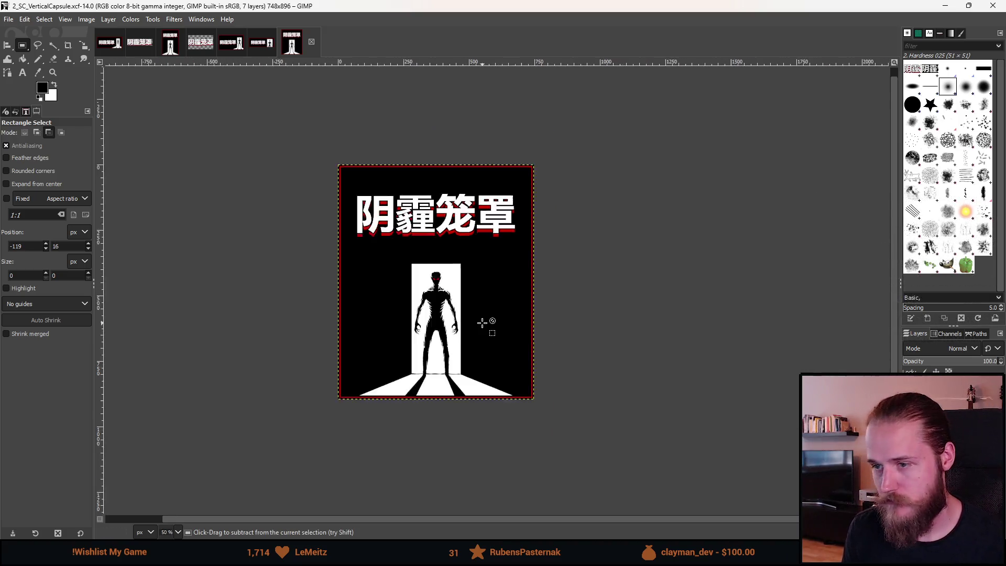
pyautogui.keyDown('ctrl'); pyautogui.scroll(1, 482, 323); pyautogui.keyUp('ctrl')
pyautogui.hotkey('ctrl', 'w')
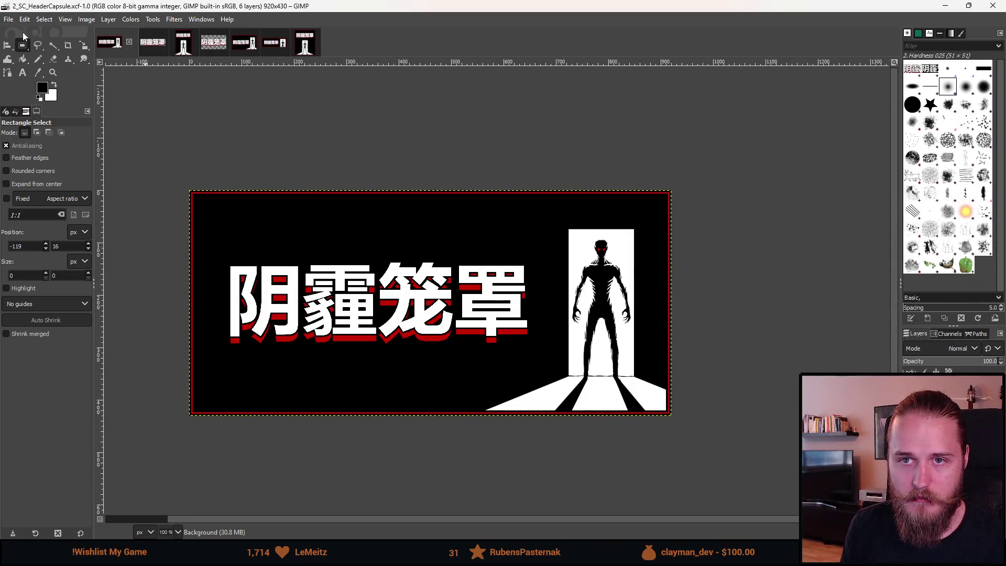
# Export the header capsule as 2_SC_HeaderCapsule.png into the Version2 folder
pyautogui.click(9, 20)
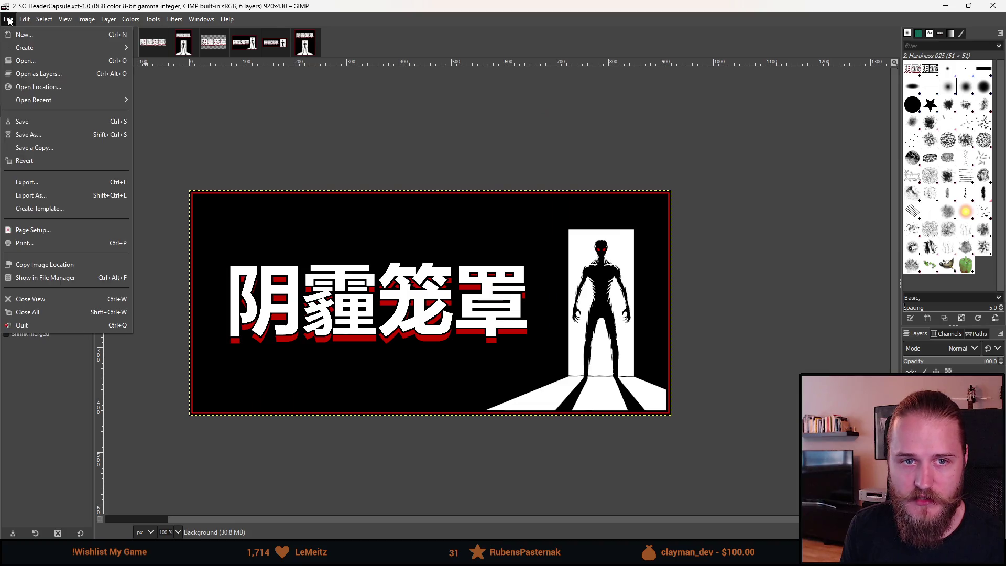
pyautogui.click(57, 200)
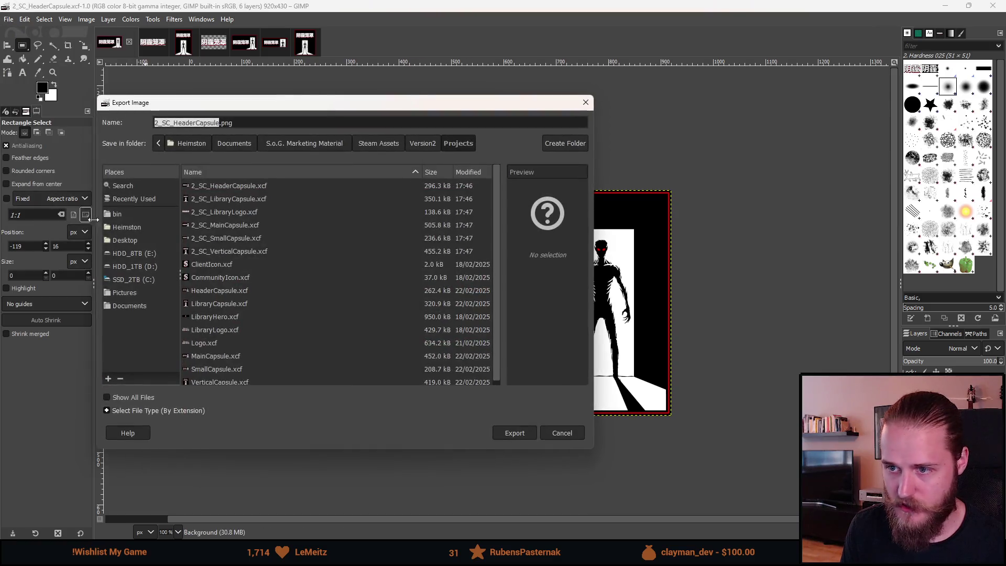
pyautogui.click(426, 144)
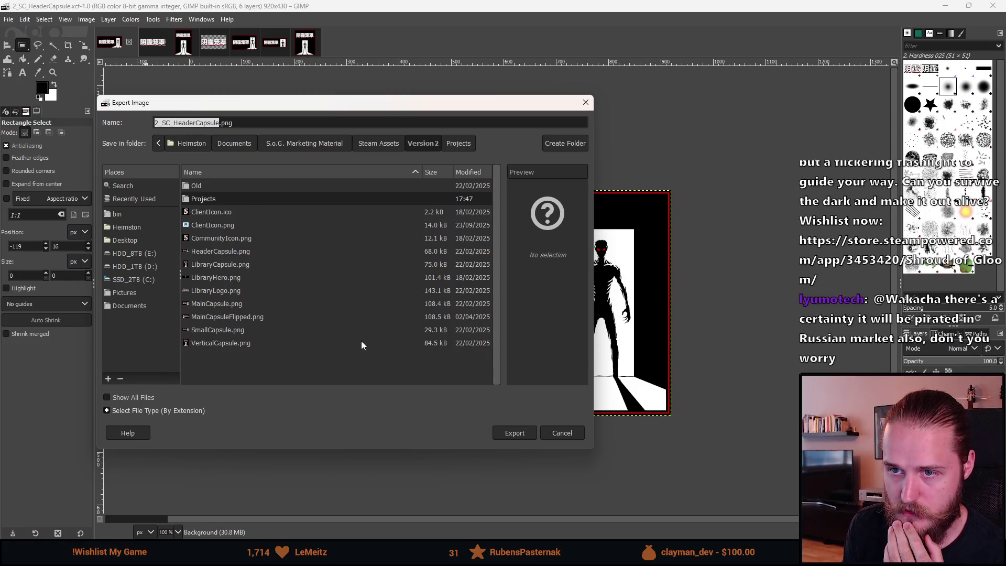
pyautogui.click(514, 433)
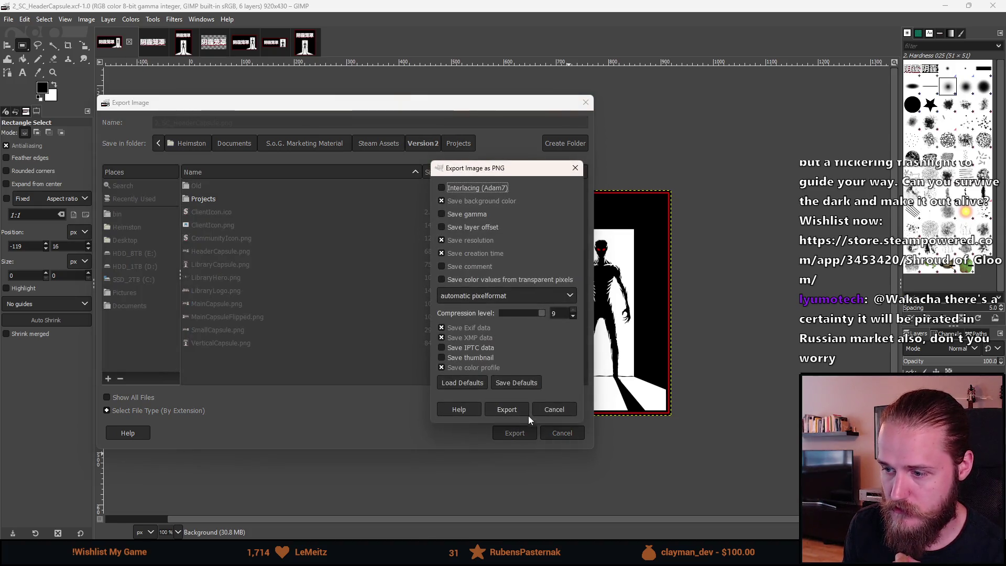
pyautogui.click(523, 412)
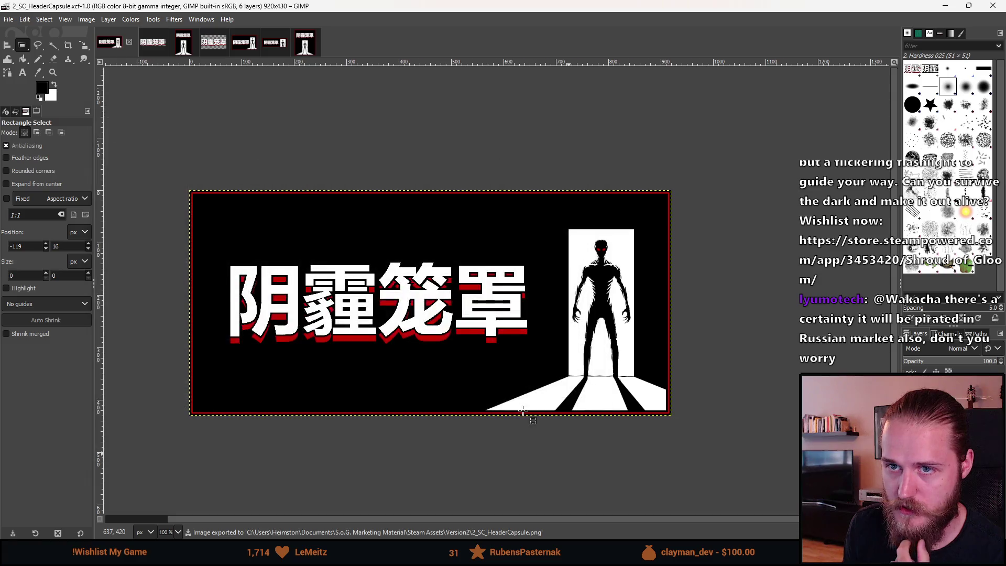
# Export the library capsule as a PNG into the Version2 folder
pyautogui.click(178, 50)
pyautogui.click(8, 19)
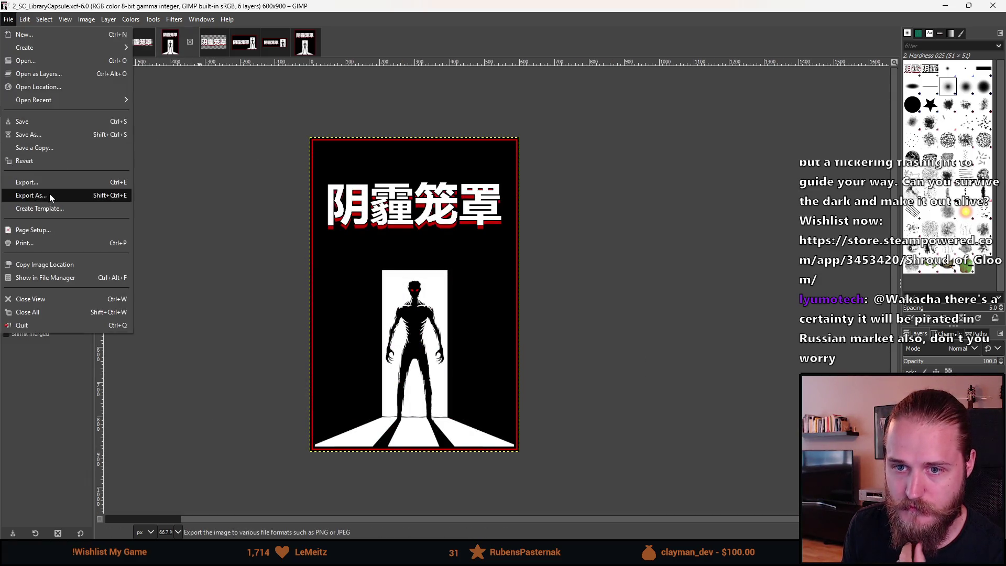
pyautogui.click(50, 194)
pyautogui.click(422, 143)
pyautogui.click(519, 433)
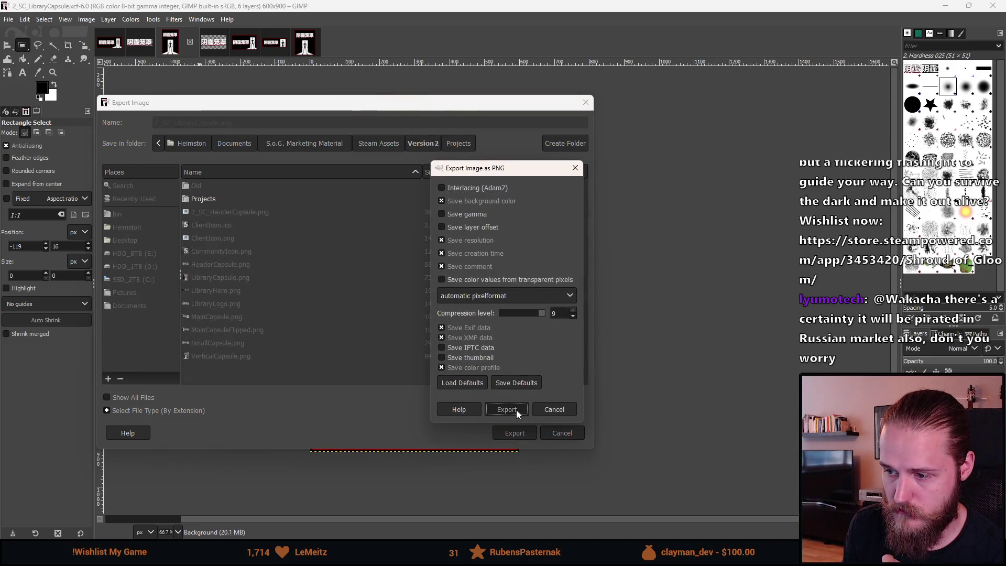
pyautogui.click(506, 409)
# Export the library logo as a PNG into the Version2 folder
pyautogui.click(200, 41)
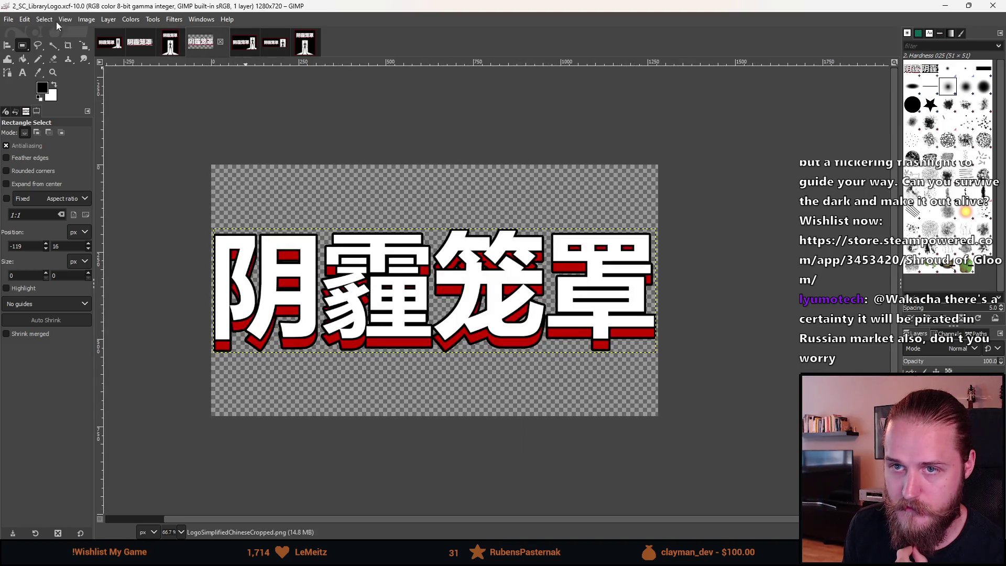
pyautogui.click(10, 19)
pyautogui.click(62, 195)
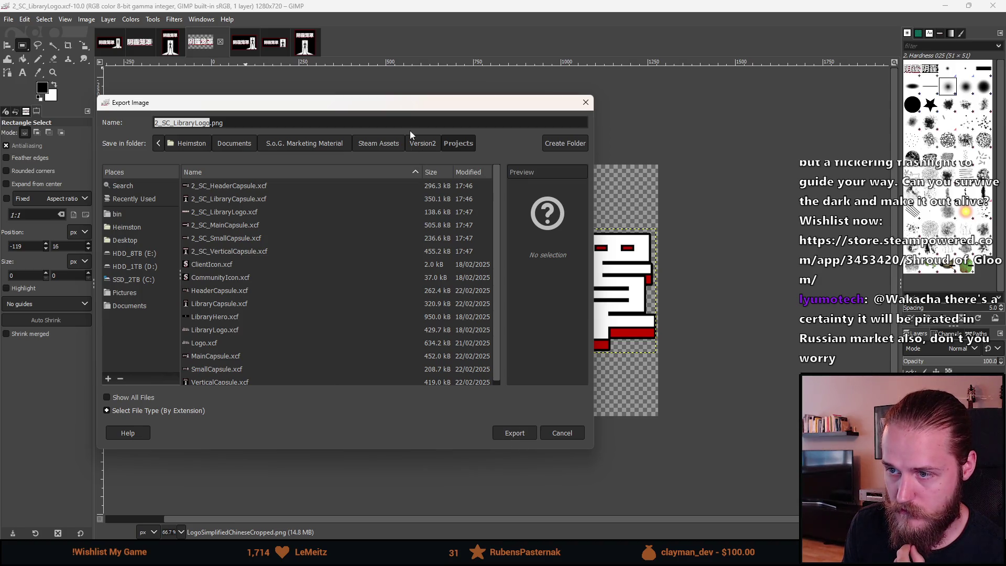
pyautogui.click(427, 144)
pyautogui.click(520, 432)
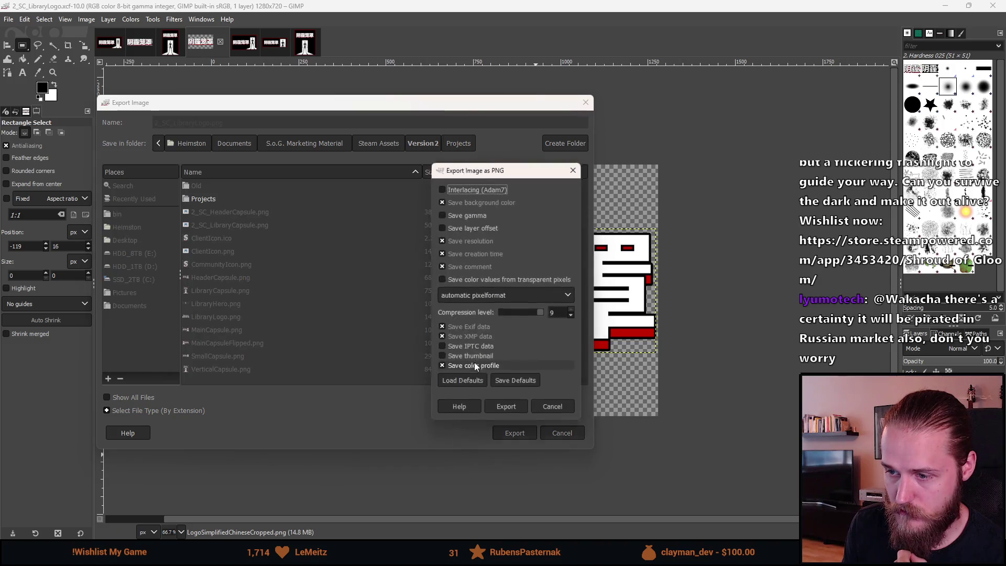
pyautogui.click(503, 407)
# Export the main capsule as 2_SC_MainCapsule.png into Version2
pyautogui.click(241, 44)
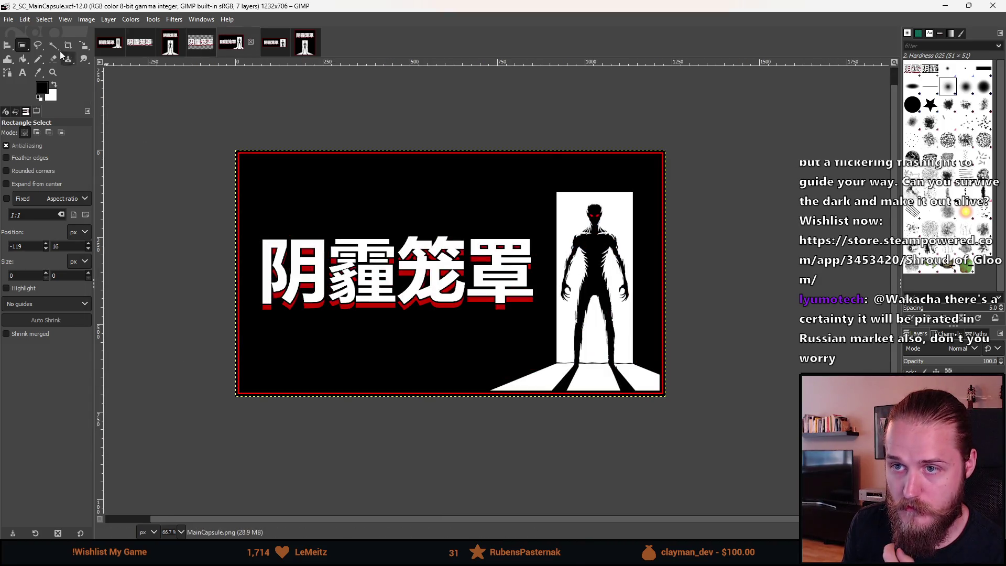
pyautogui.click(9, 20)
pyautogui.click(66, 197)
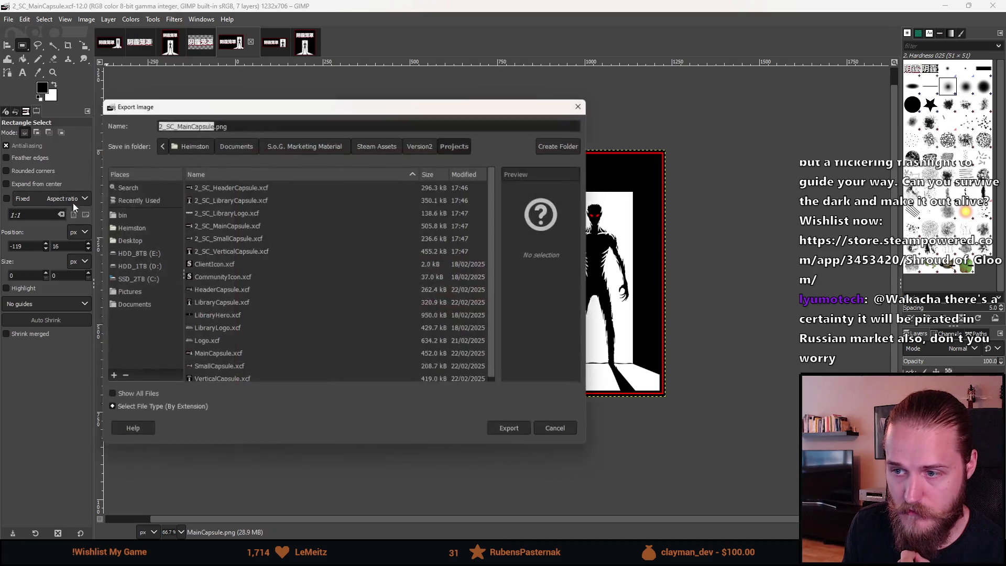
pyautogui.click(506, 435)
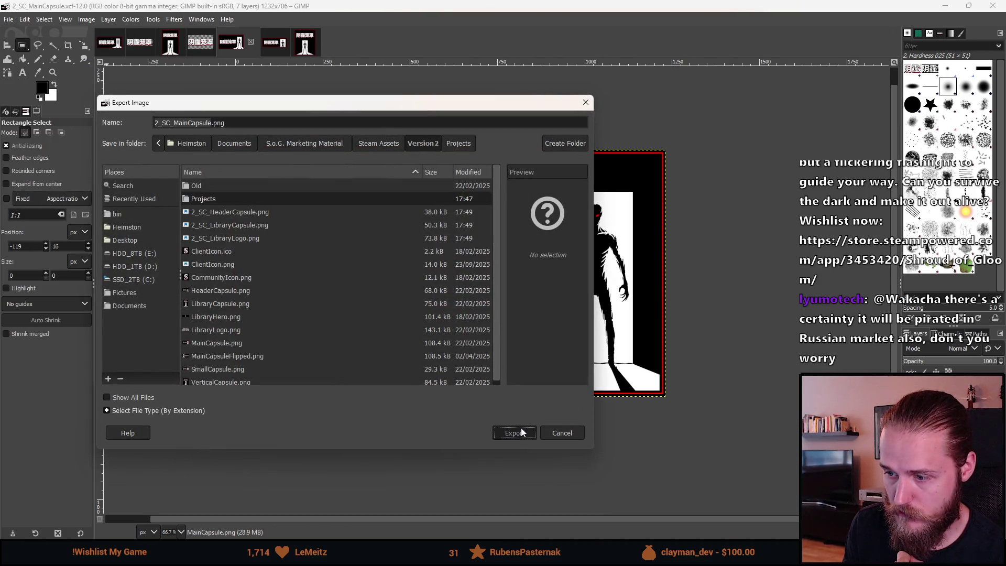
pyautogui.click(506, 409)
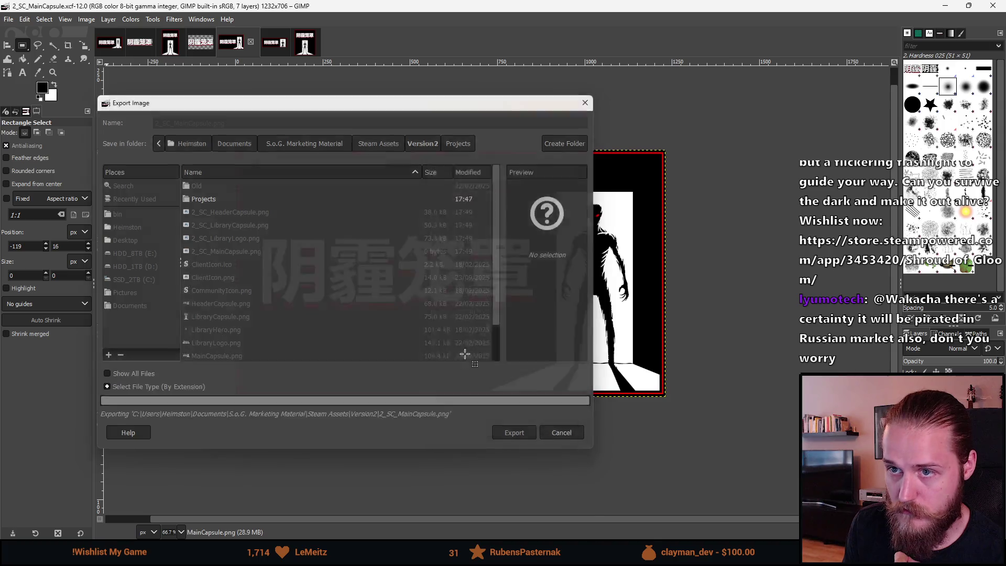
# Export the small capsule as 2_SC_SmallCapsule.png into Version2
pyautogui.click(265, 43)
pyautogui.click(9, 19)
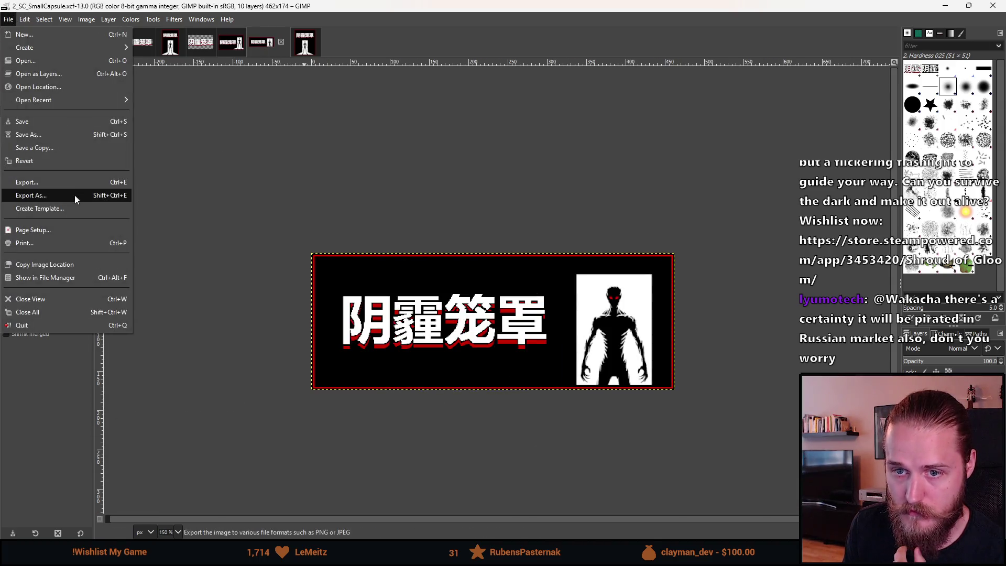
pyautogui.click(74, 195)
pyautogui.click(425, 147)
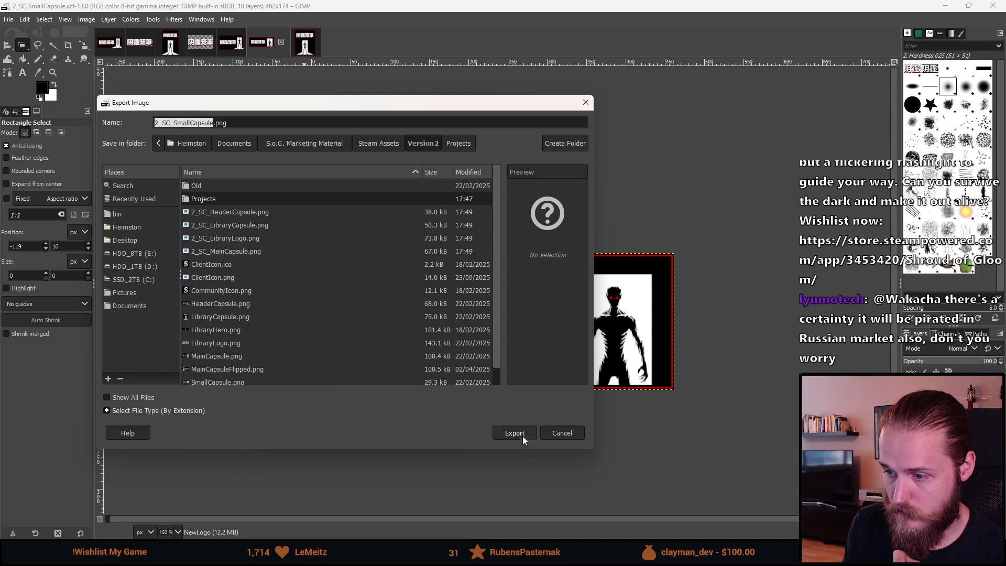
pyautogui.click(519, 429)
pyautogui.click(511, 410)
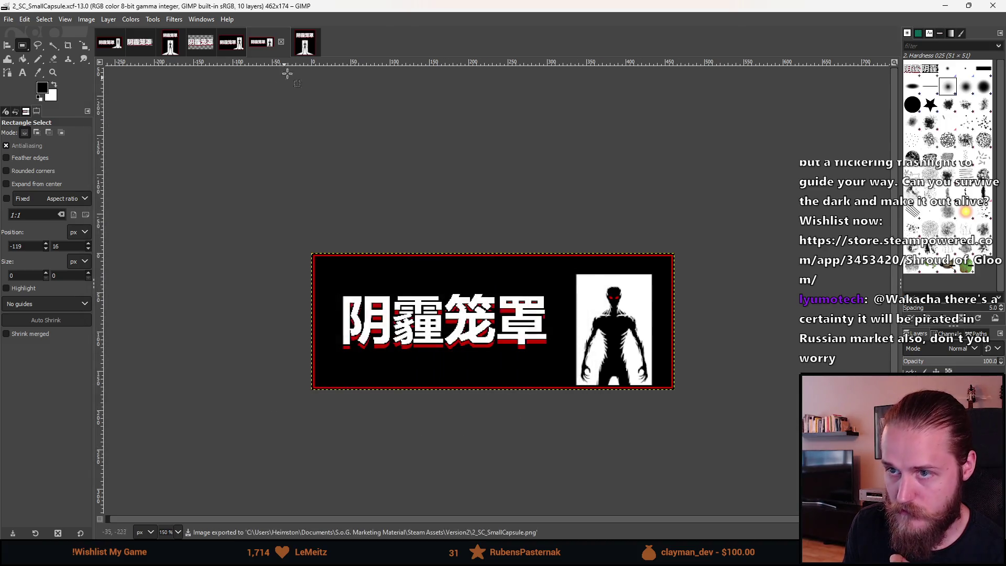
# Export the vertical capsule as 2_SC_VerticalCapsule.png into Version2
pyautogui.click(303, 43)
pyautogui.click(16, 21)
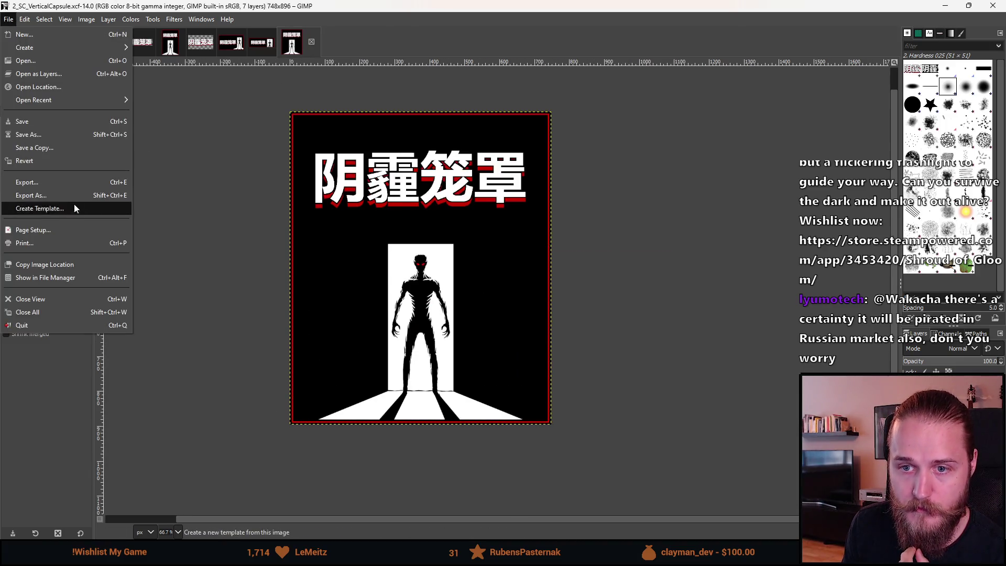
pyautogui.click(74, 195)
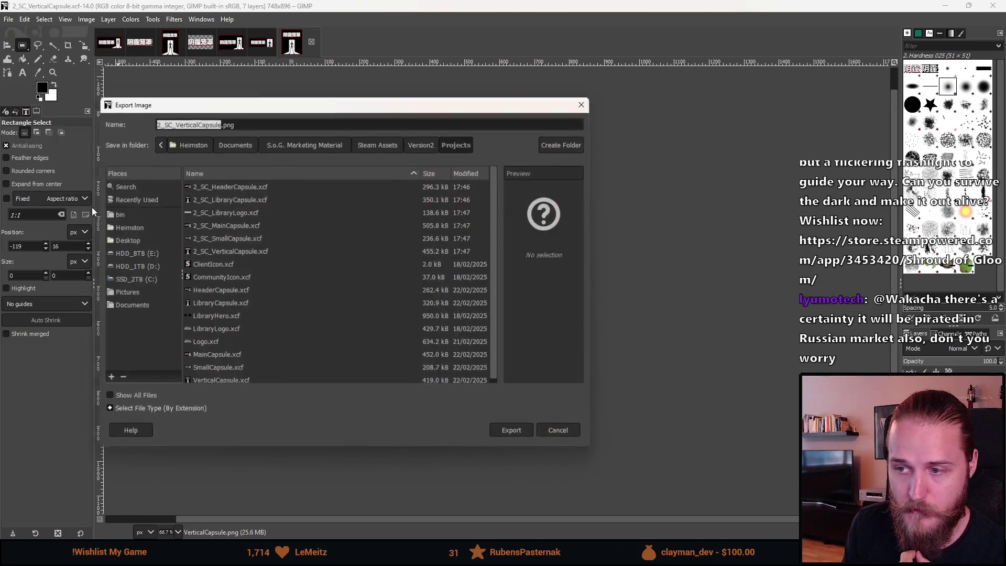
pyautogui.click(520, 431)
pyautogui.click(499, 408)
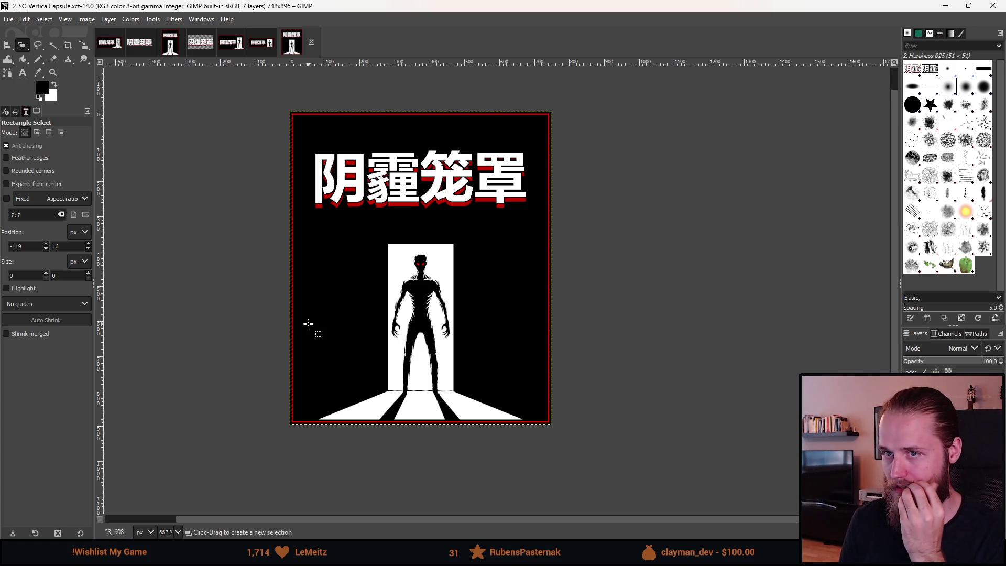
# Open the File menu once 2_SC_VerticalCapsule.png has finished exporting
pyautogui.click(10, 21)
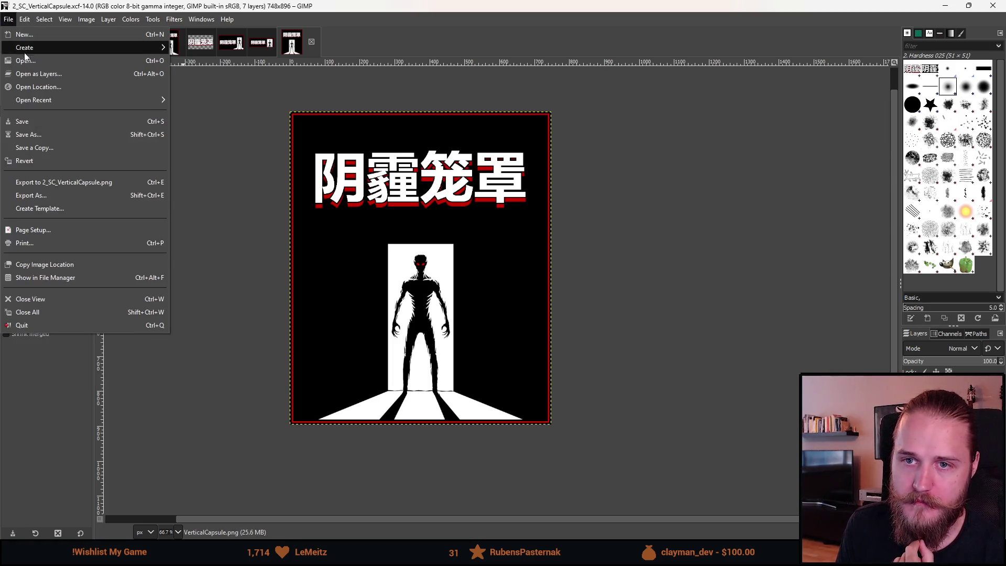
pyautogui.click(26, 61)
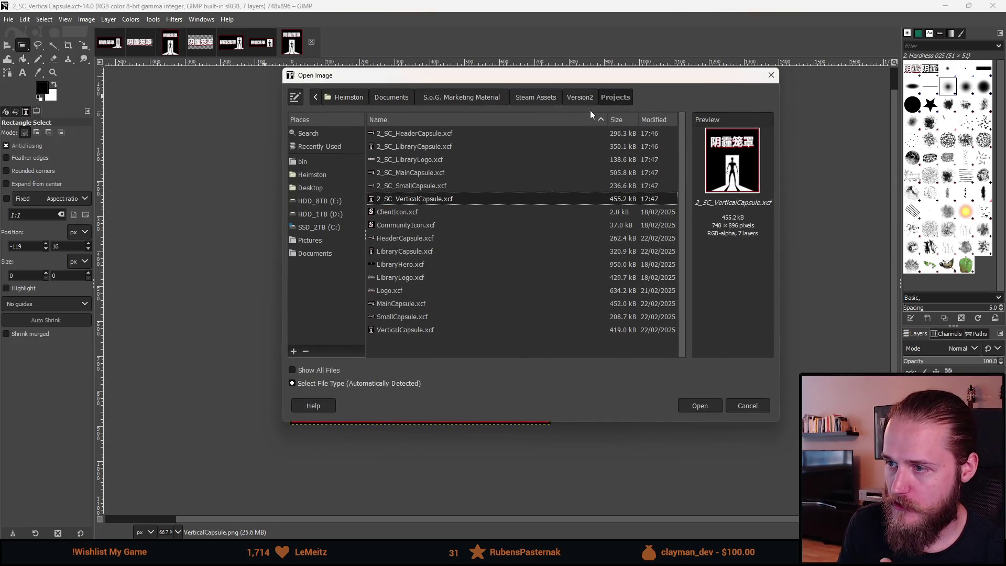
pyautogui.click(579, 97)
pyautogui.click(770, 75)
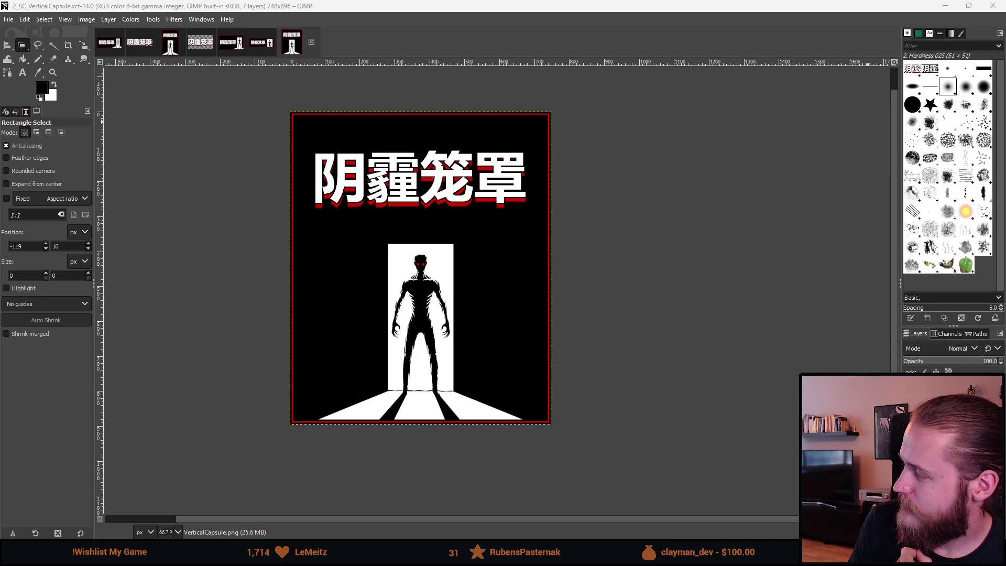
pyautogui.hotkey('alt', 'Tab')
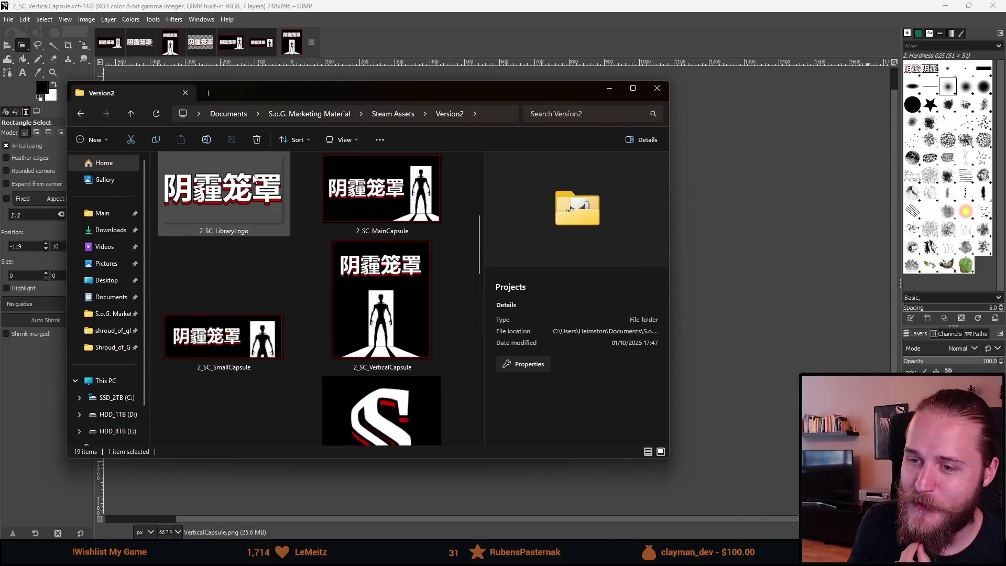
# Scroll through the exported capsule thumbnails in Version2, then leave File Explorer for the browser
pyautogui.scroll(2, 232, 339)
pyautogui.scroll(-1, 231, 328)
pyautogui.scroll(-3, 238, 252)
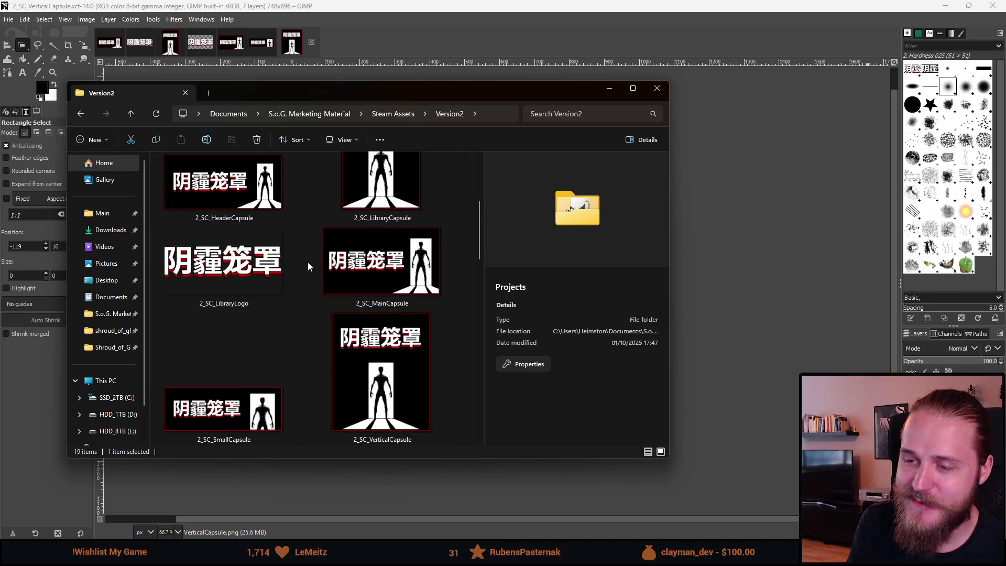
pyautogui.hotkey('alt', 'Tab')
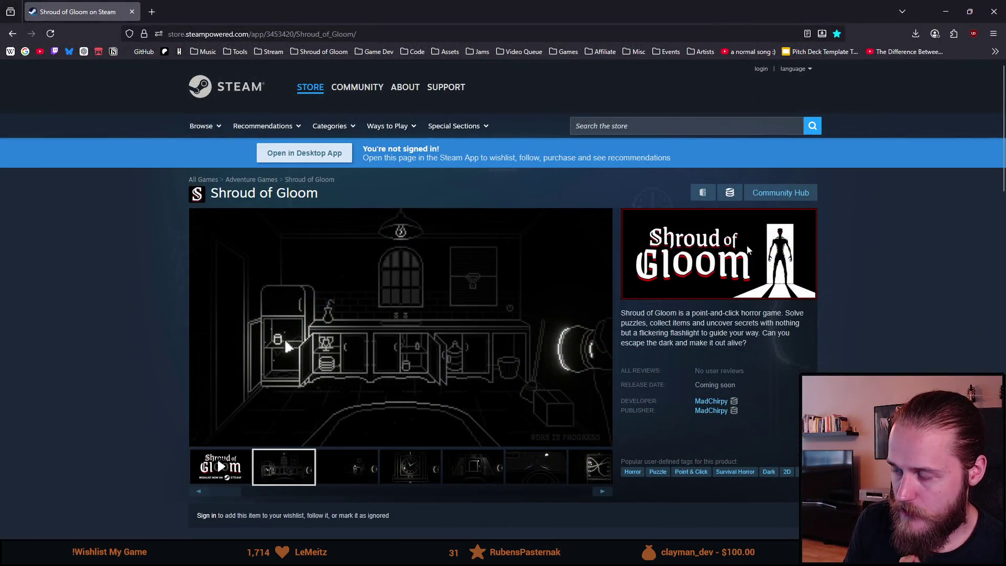
# View the main Shroud of Gloom store screenshot at full size, then close it
pyautogui.scroll(-2, 336, 329)
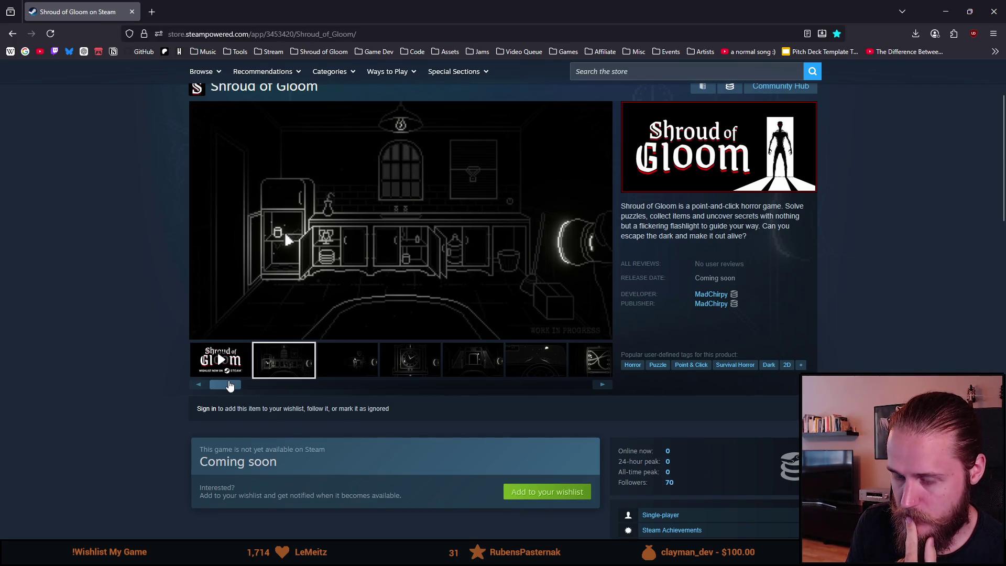
pyautogui.scroll(1, 229, 386)
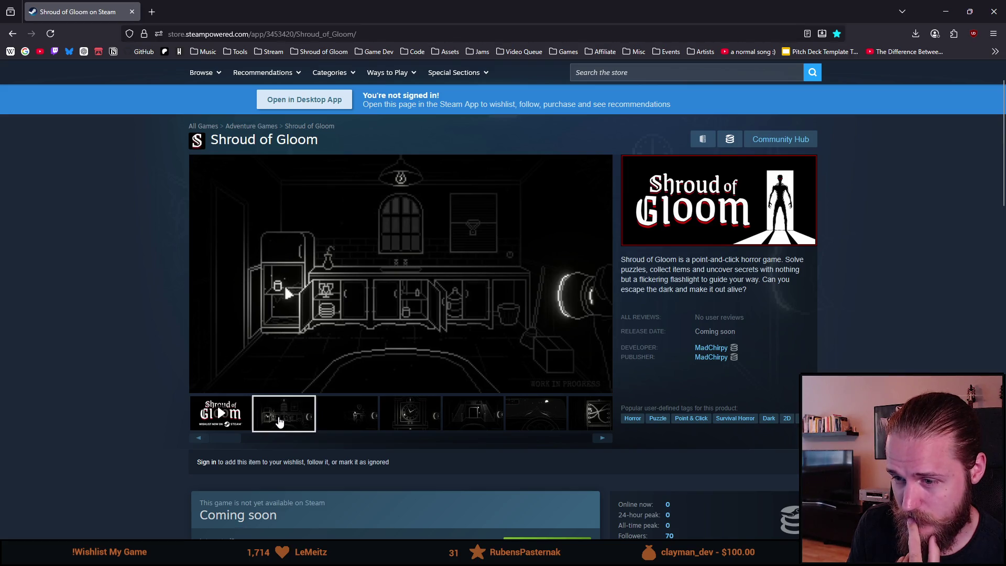
pyautogui.click(332, 329)
pyautogui.click(97, 327)
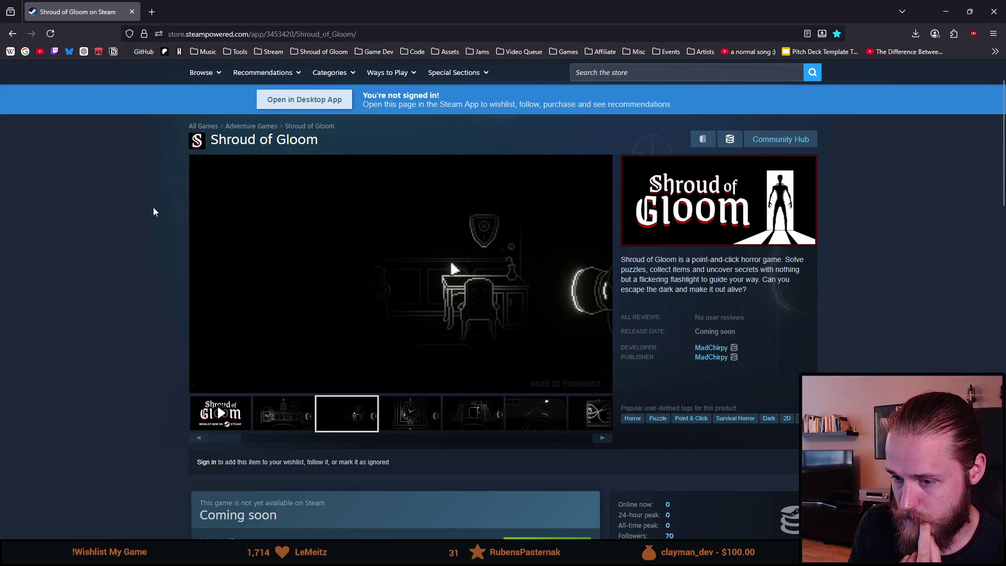
# Step through the store screenshots to the staircase hall shot, then switch to the Thumbnail169.png viewer
pyautogui.click(602, 440)
pyautogui.click(602, 440)
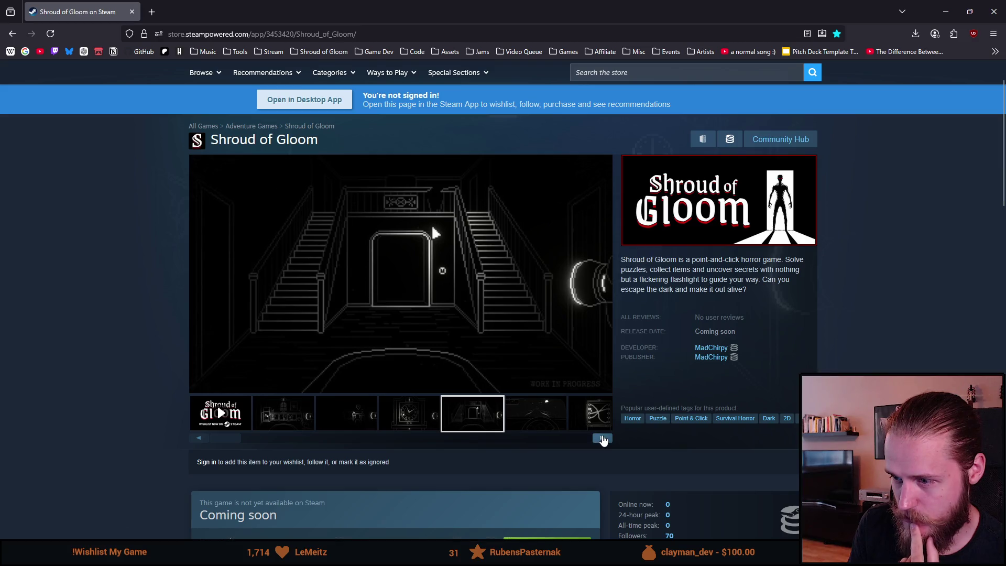
pyautogui.click(602, 440)
pyautogui.click(602, 440)
pyautogui.click(602, 439)
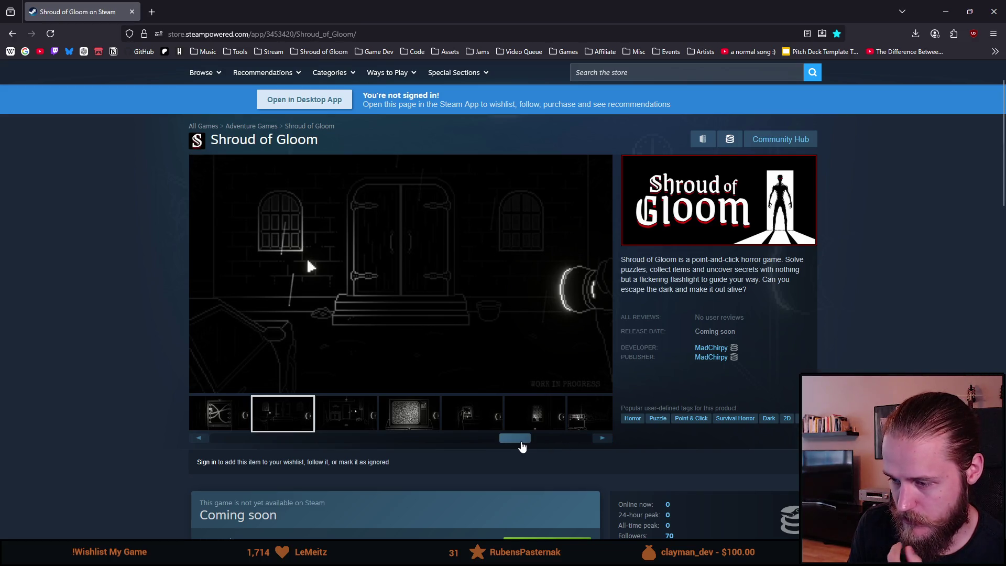
pyautogui.moveTo(522, 446)
pyautogui.mouseDown()
pyautogui.moveTo(474, 447)
pyautogui.moveTo(588, 444)
pyautogui.moveTo(288, 458)
pyautogui.mouseUp()
pyautogui.click(412, 421)
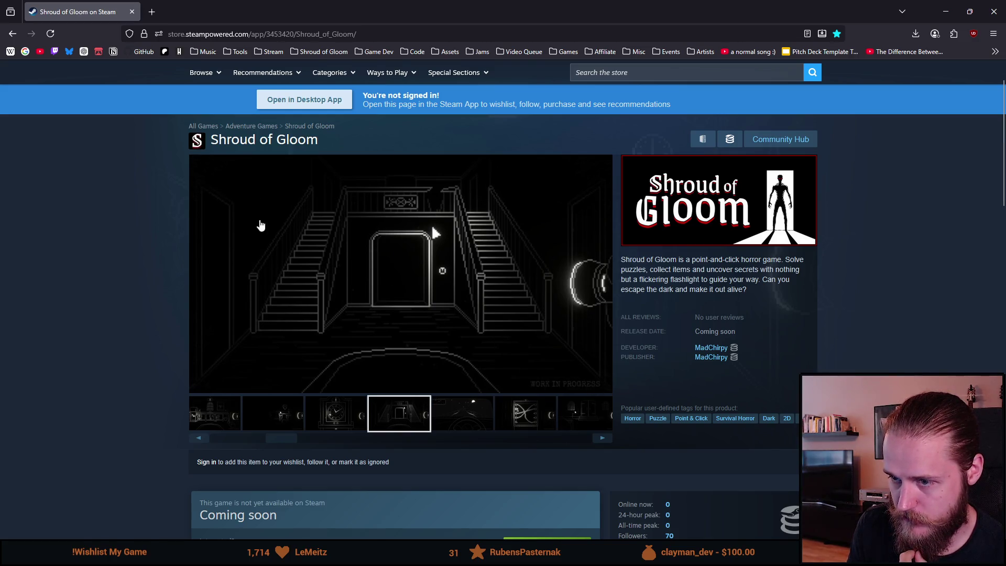
pyautogui.moveTo(269, 438); pyautogui.dragTo(183, 449)
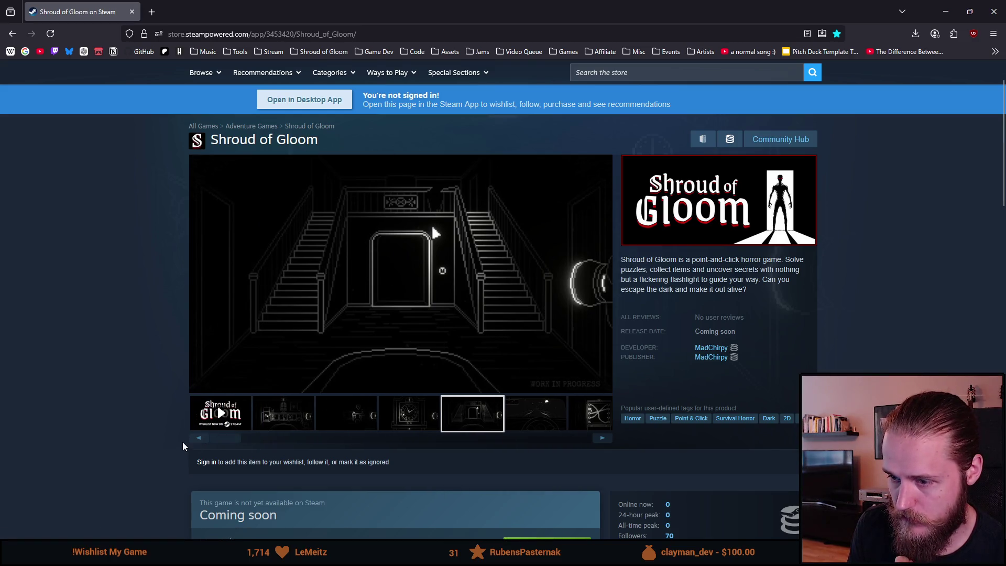
pyautogui.hotkey('alt', 'Tab')
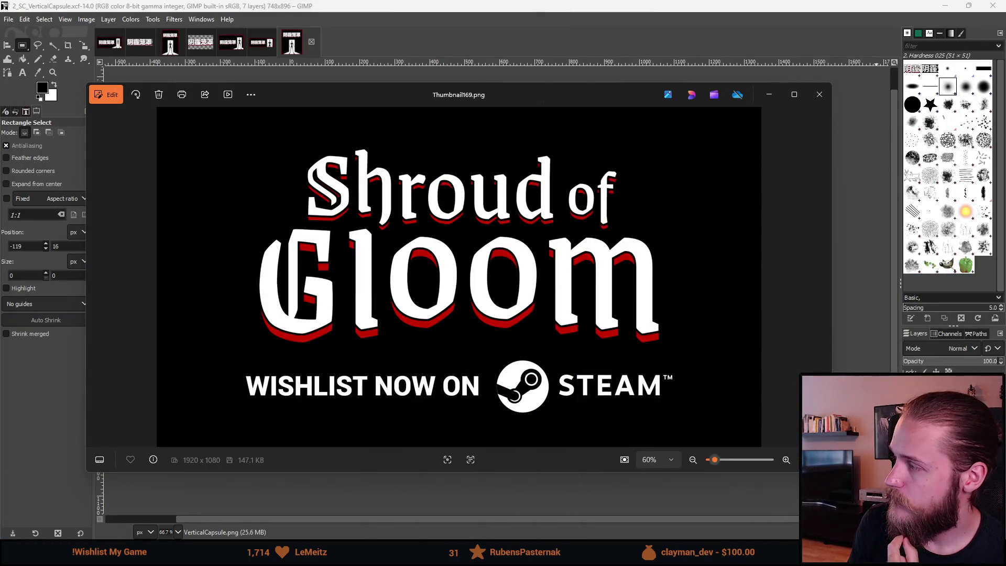
# Close the Thumbnail169.png viewer, switch to the MainCapsule image, and move the Main_Hall.png viewer lower
pyautogui.click(819, 95)
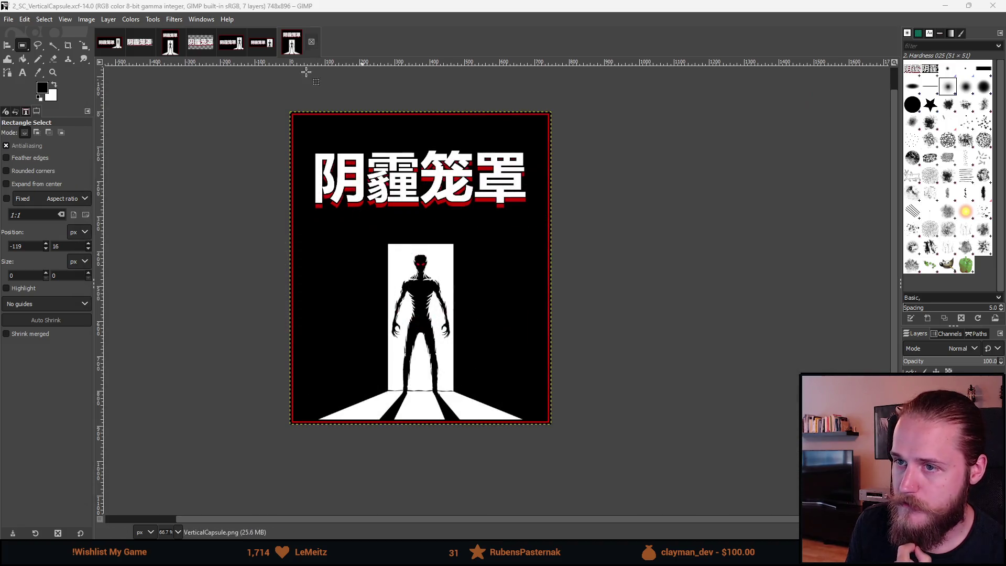
pyautogui.click(231, 45)
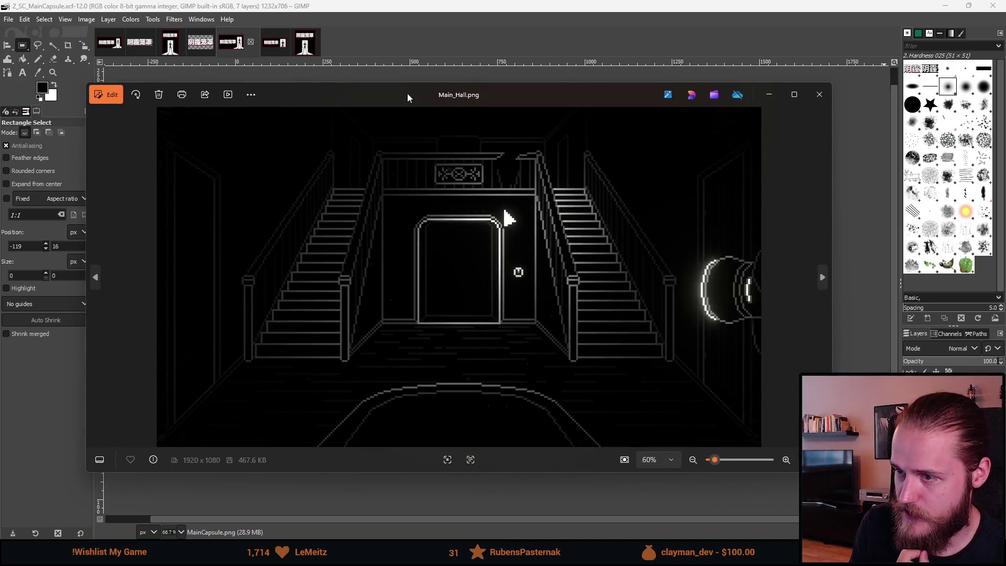
pyautogui.moveTo(410, 99)
pyautogui.mouseDown()
pyautogui.moveTo(683, 156)
pyautogui.moveTo(691, 127)
pyautogui.moveTo(429, 350)
pyautogui.moveTo(429, 234)
pyautogui.moveTo(412, 142)
pyautogui.moveTo(435, 242)
pyautogui.mouseUp()
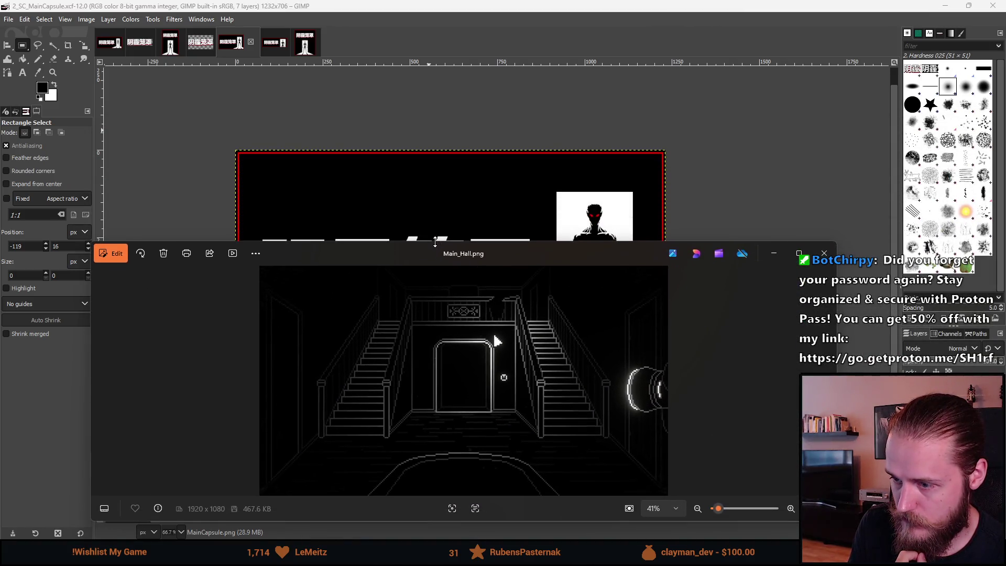
# Close the Main_Hall.png Photos preview so GIMP's 1232×706 capsule with the Chinese title shows
pyautogui.click(463, 162)
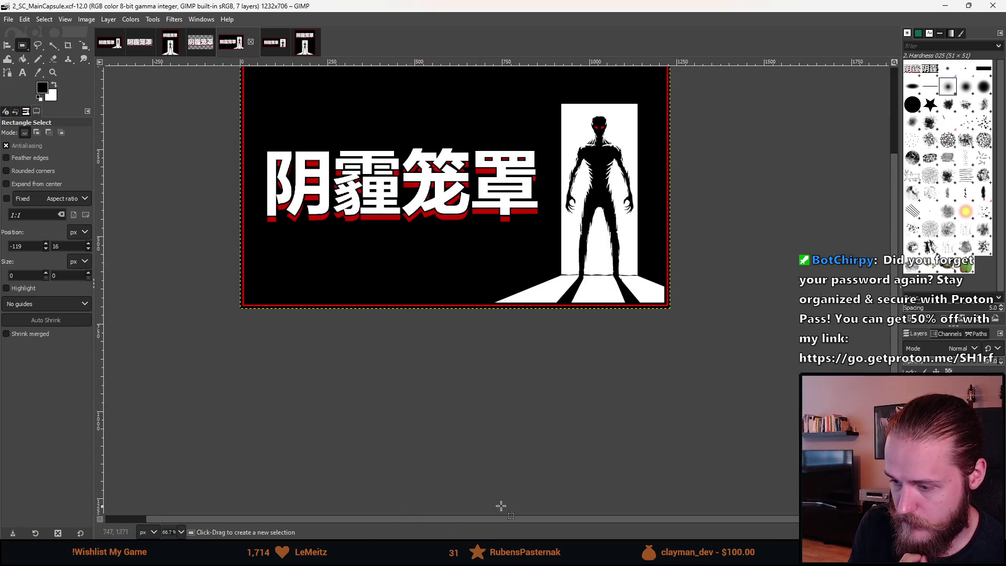
pyautogui.hotkey('alt', 'Tab')
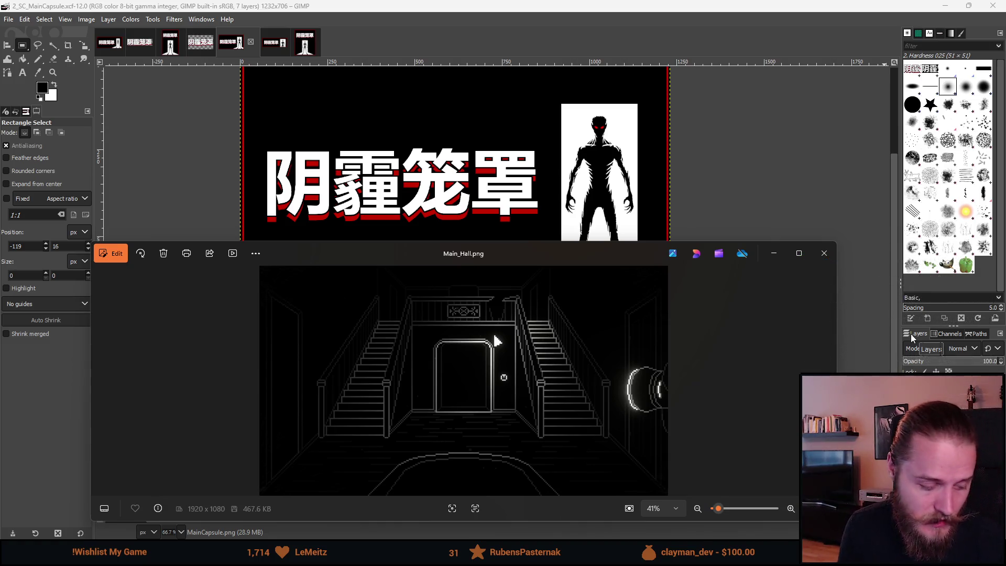
pyautogui.click(828, 255)
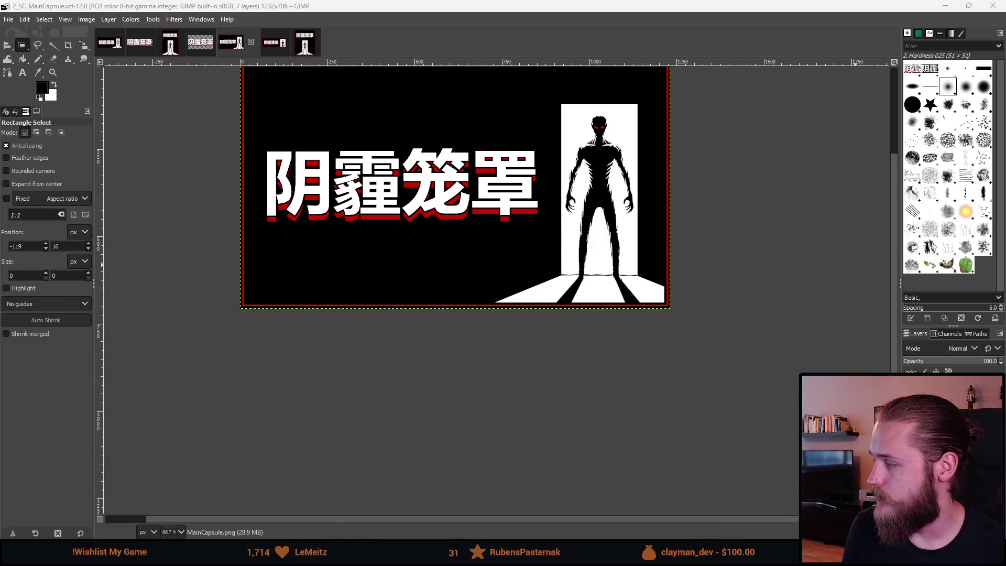
pyautogui.click(25, 20)
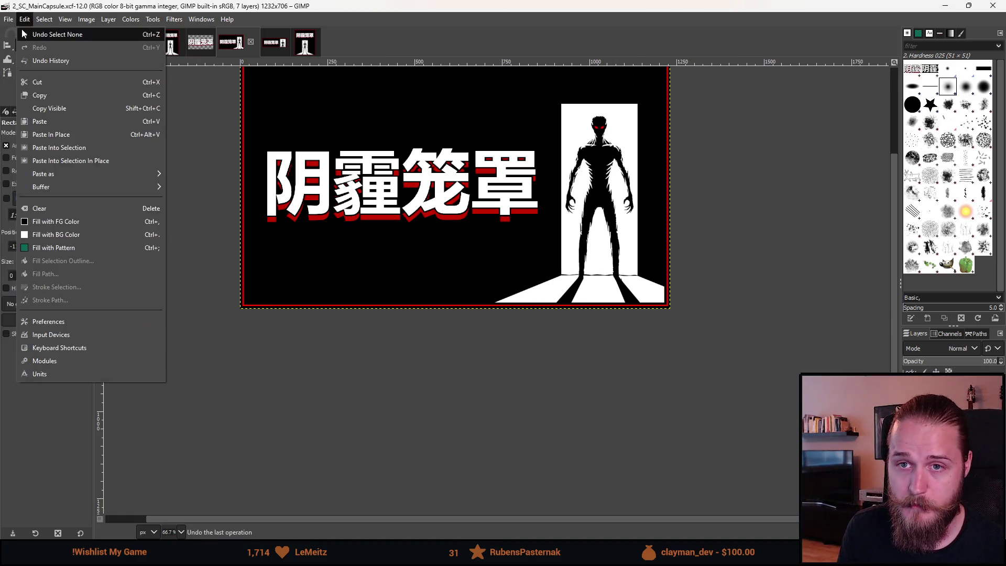
# Create a new 1920×1080 pixel image
pyautogui.click(19, 33)
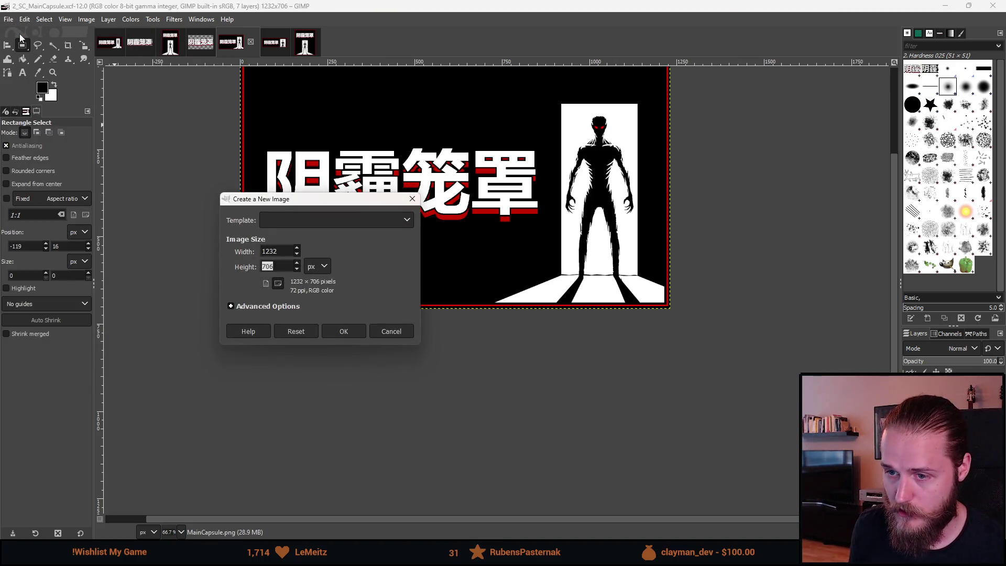
pyautogui.write('1080')
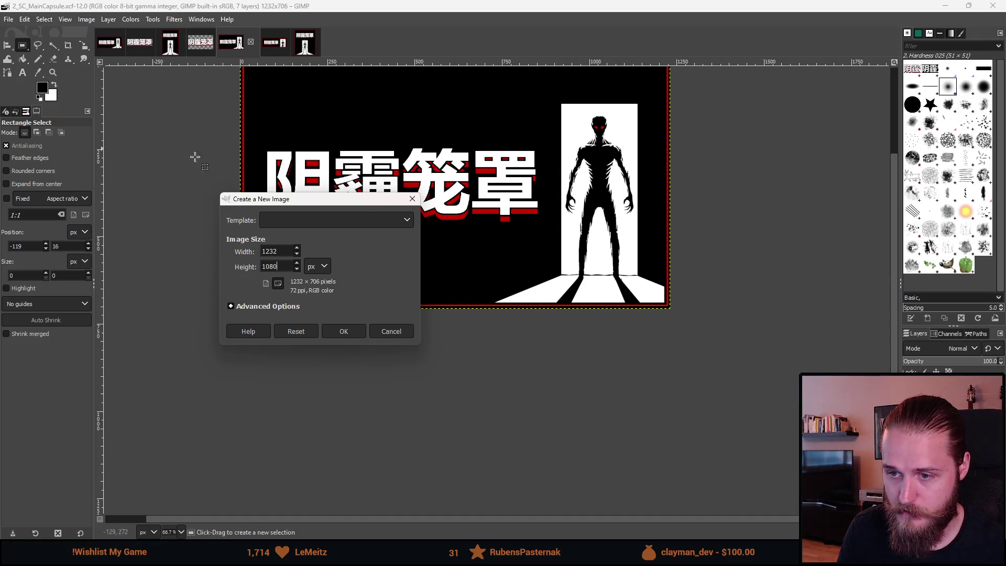
pyautogui.hotkey('shift', 'Tab')
pyautogui.write('1920')
pyautogui.press('Return')
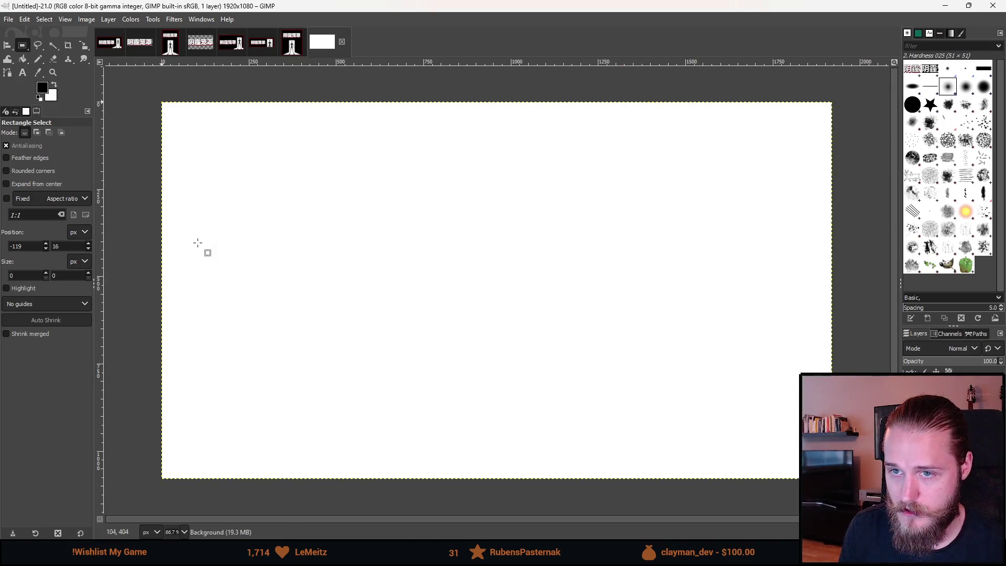
# Fill the whole new canvas solid black with the Bucket Fill tool
pyautogui.click(23, 59)
pyautogui.moveTo(23, 58); pyautogui.dragTo(52, 59)
pyautogui.click(484, 349)
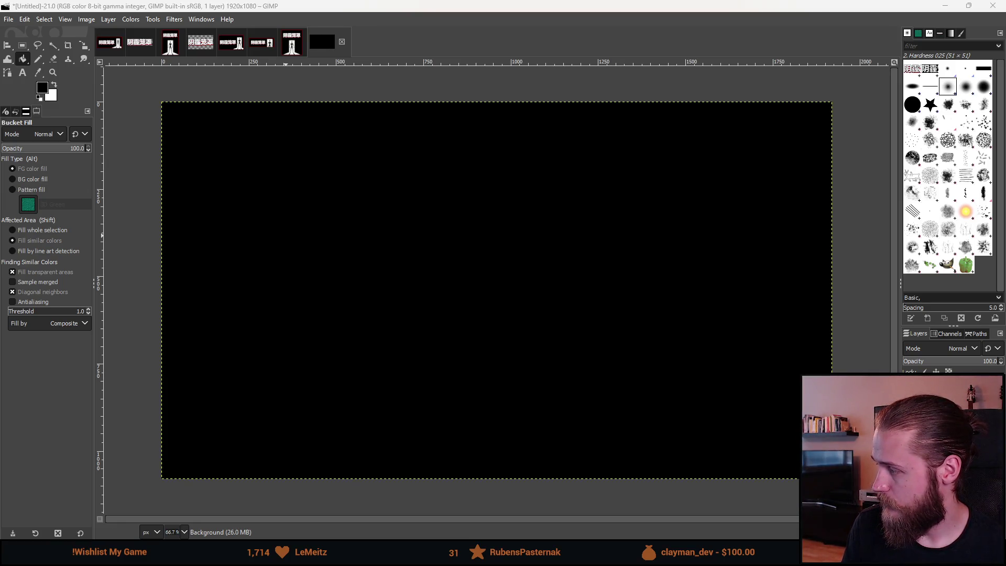
# Drop the Main_Hall hallway and Chinese title onto the canvas, and scale the title to 1486×416
pyautogui.moveTo(586, 347); pyautogui.dragTo(716, 404)
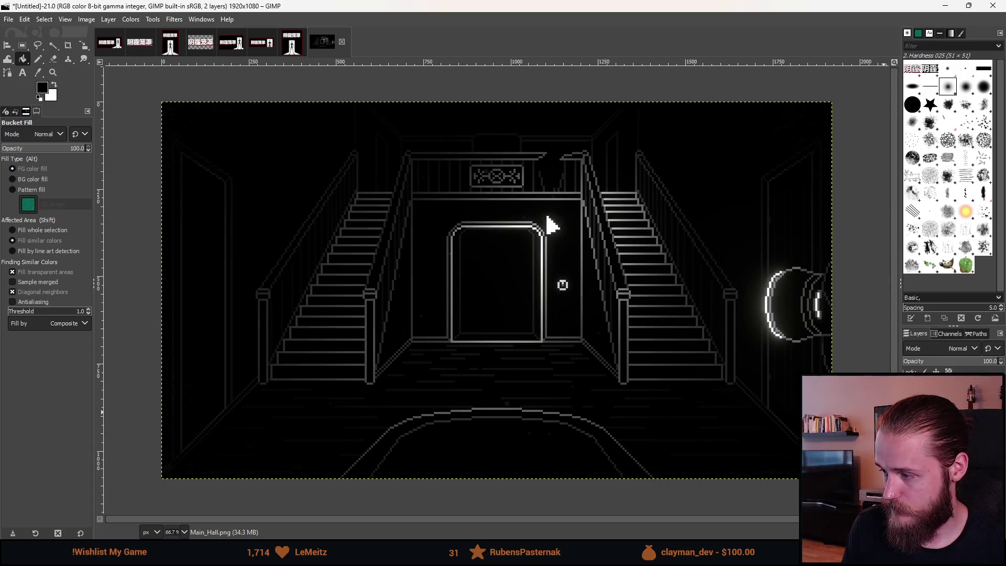
pyautogui.moveTo(201, 42); pyautogui.dragTo(393, 134)
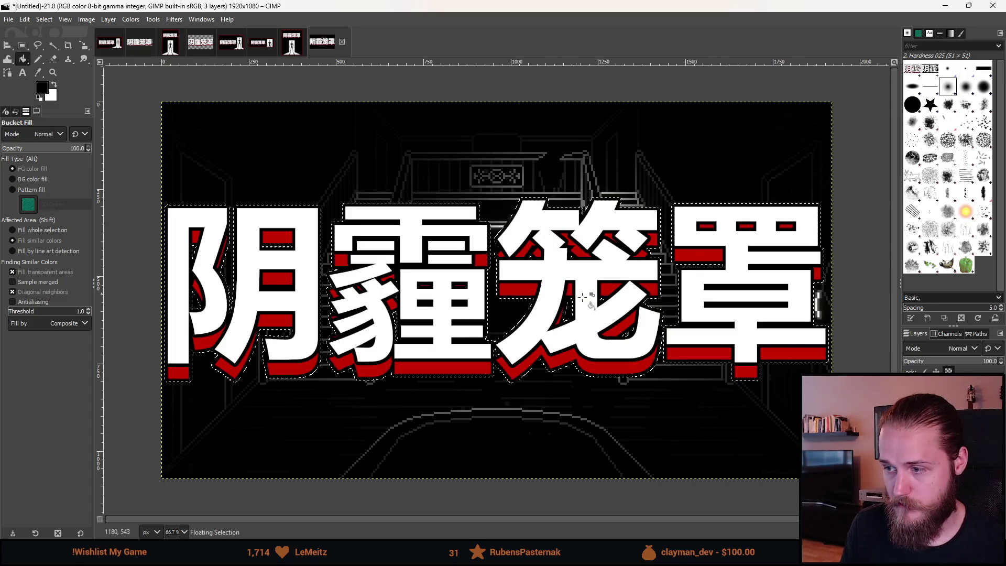
pyautogui.hotkey('shift', 's')
pyautogui.click(167, 292)
pyautogui.moveTo(167, 292); pyautogui.dragTo(216, 291)
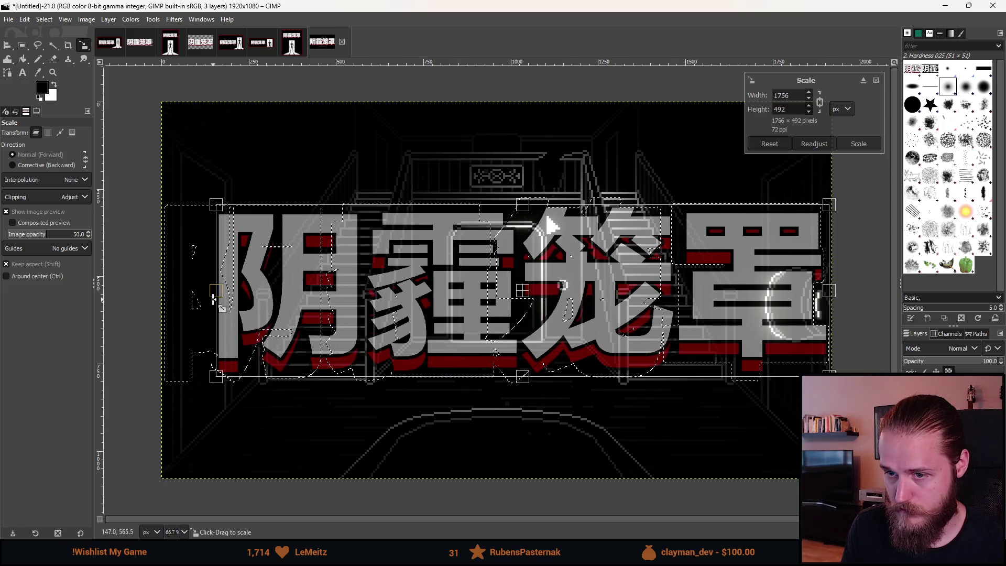
pyautogui.moveTo(826, 290); pyautogui.dragTo(734, 309)
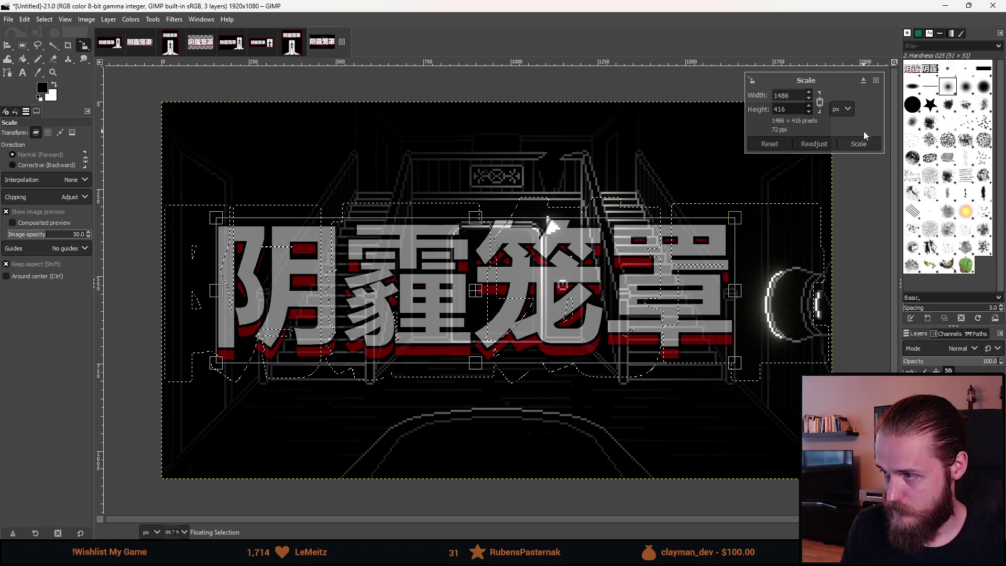
pyautogui.click(858, 143)
# Make the title its own layer and centre it horizontally relative to the image
pyautogui.rightClick(869, 388)
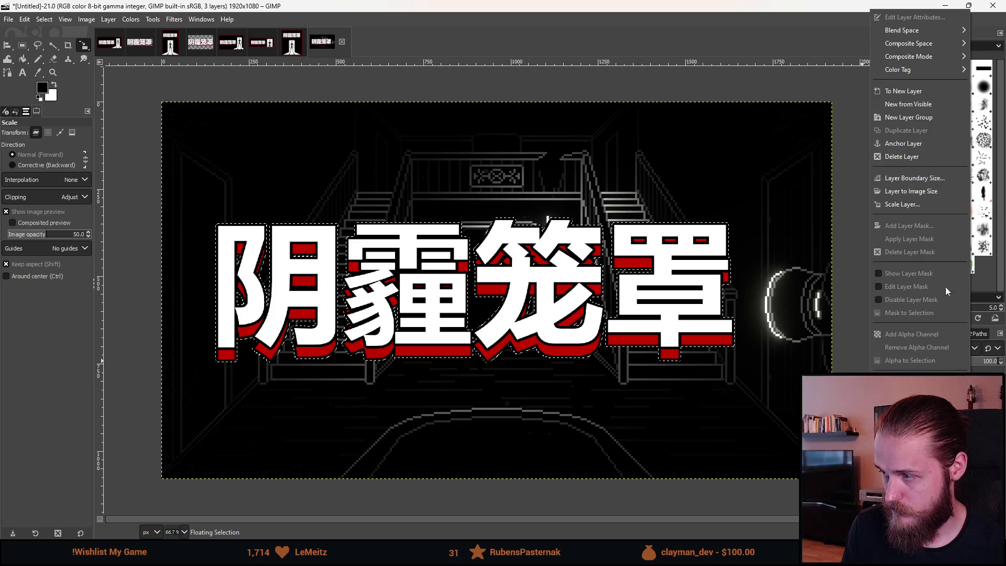
pyautogui.click(901, 93)
pyautogui.press('q')
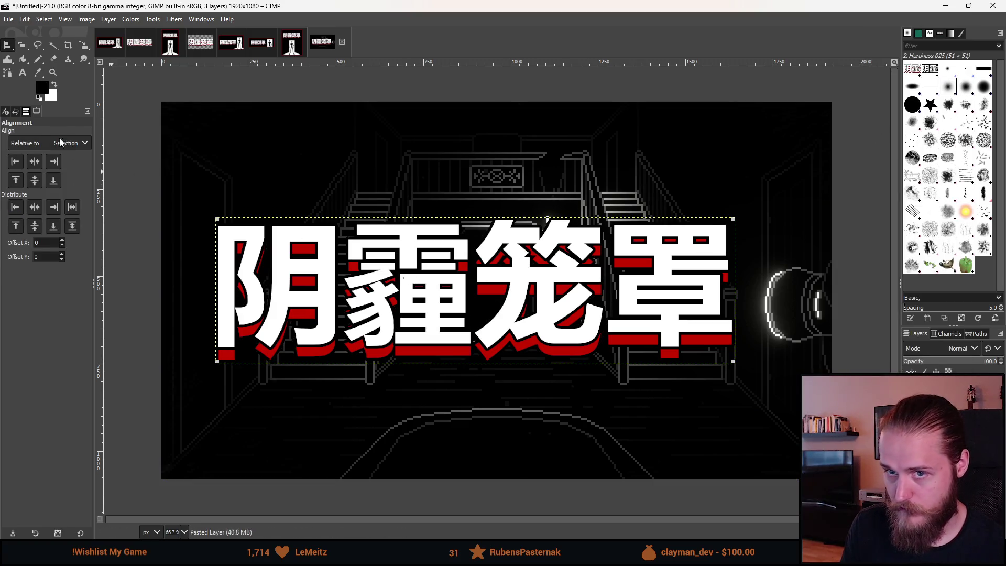
pyautogui.click(64, 144)
pyautogui.click(45, 166)
pyautogui.click(39, 164)
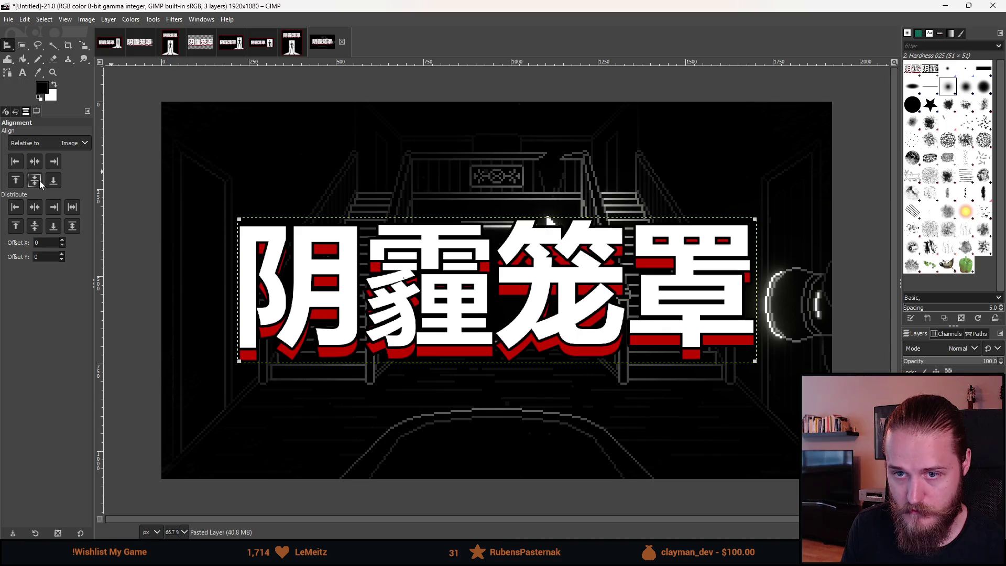
pyautogui.click(24, 44)
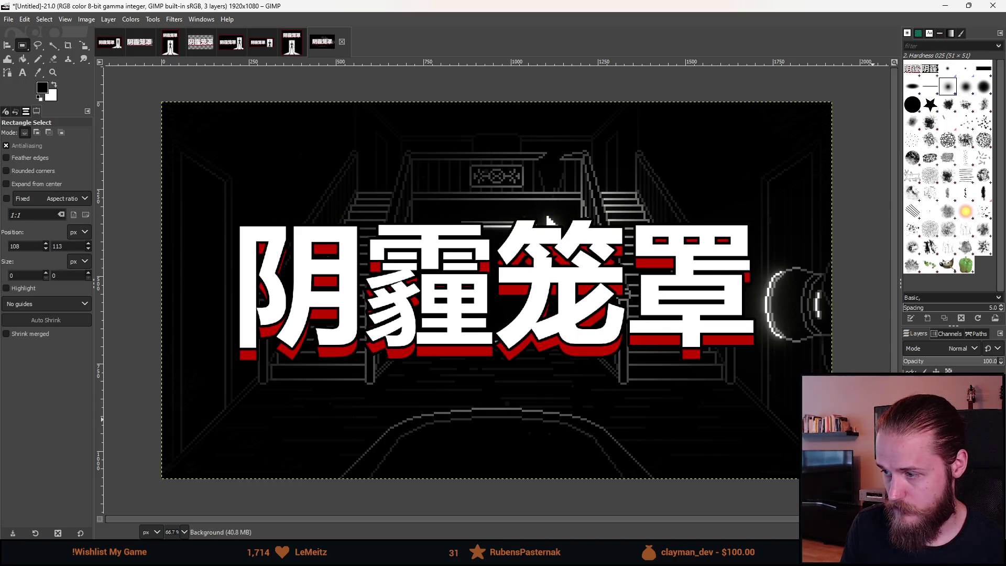
# Zoom out to check the thumbnail, then open the Open Image dialog on the Projects folder
pyautogui.scroll(-5, 745, 401)
pyautogui.scroll(-1, 633, 393)
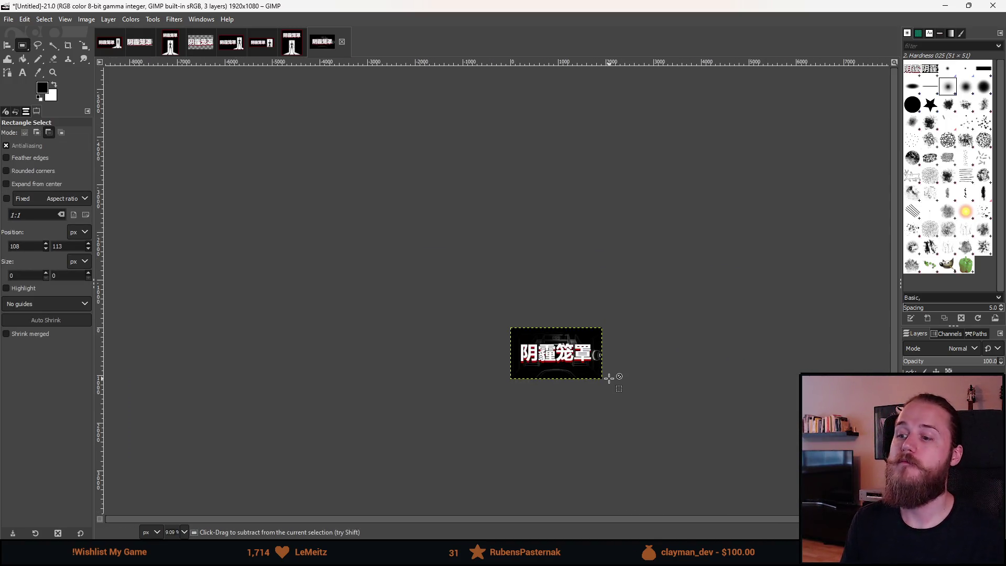
pyautogui.scroll(3, 636, 393)
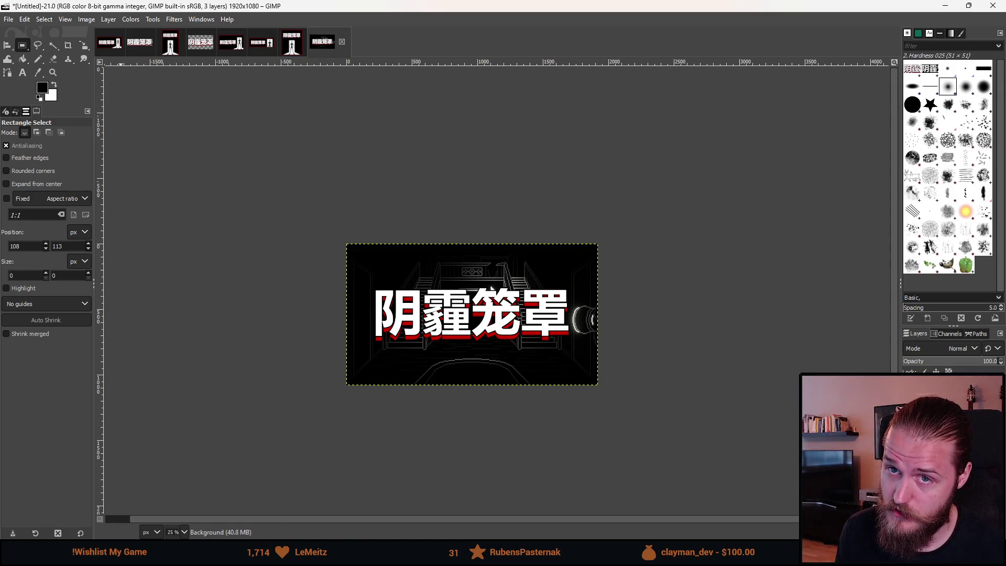
pyautogui.click(9, 19)
pyautogui.click(16, 60)
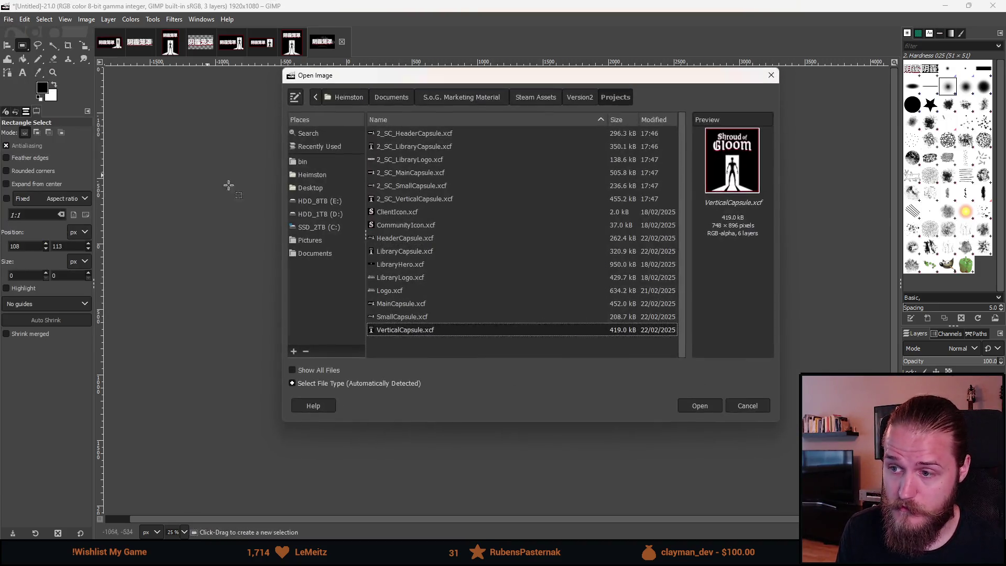
# Open LogoHighRes.png from the Steam Assets folder
pyautogui.click(536, 97)
pyautogui.click(423, 265)
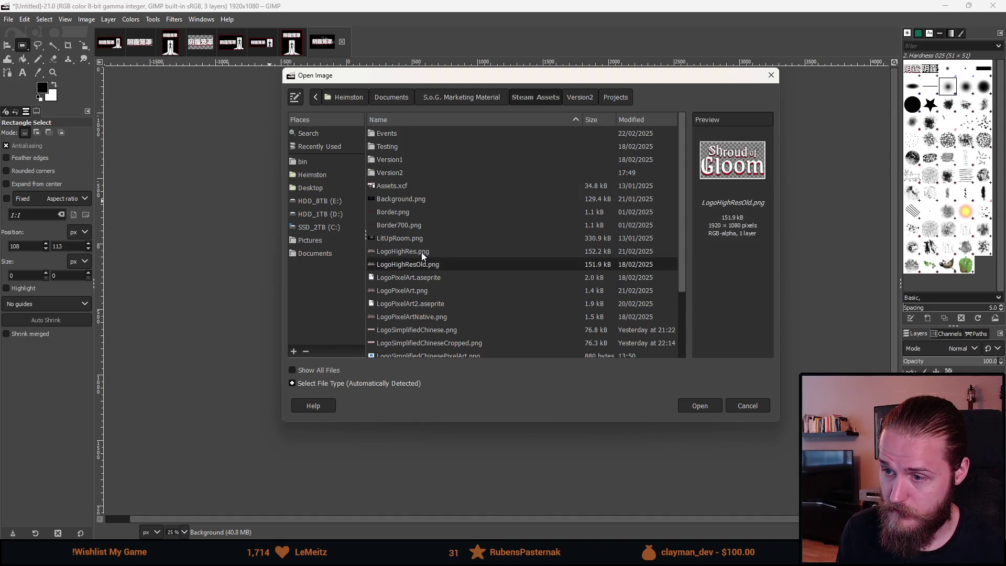
pyautogui.click(422, 252)
pyautogui.doubleClick(421, 251)
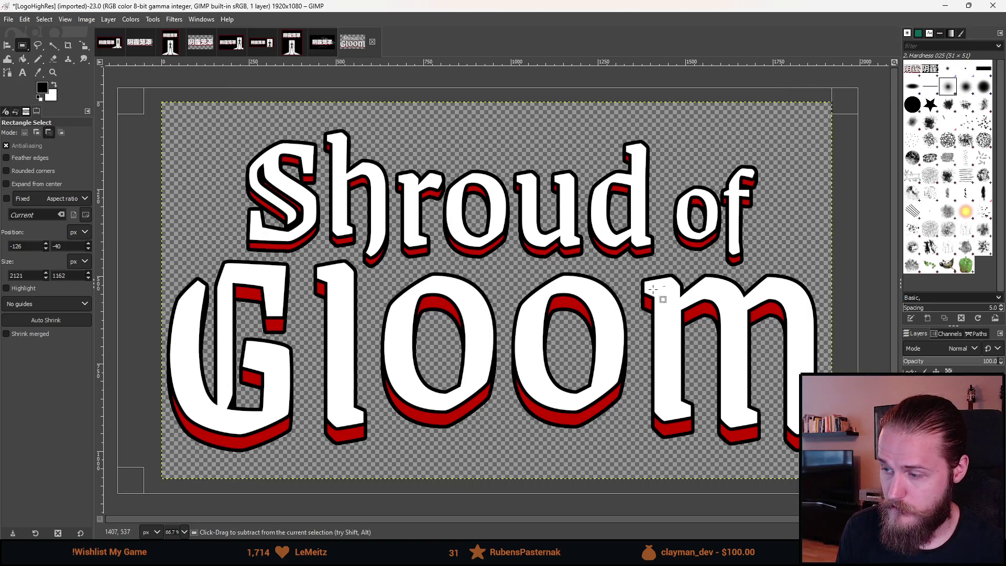
# Paste the Shroud of Gloom logo into the thumbnail as a new layer
pyautogui.click(321, 43)
pyautogui.hotkey('ctrl', 'v')
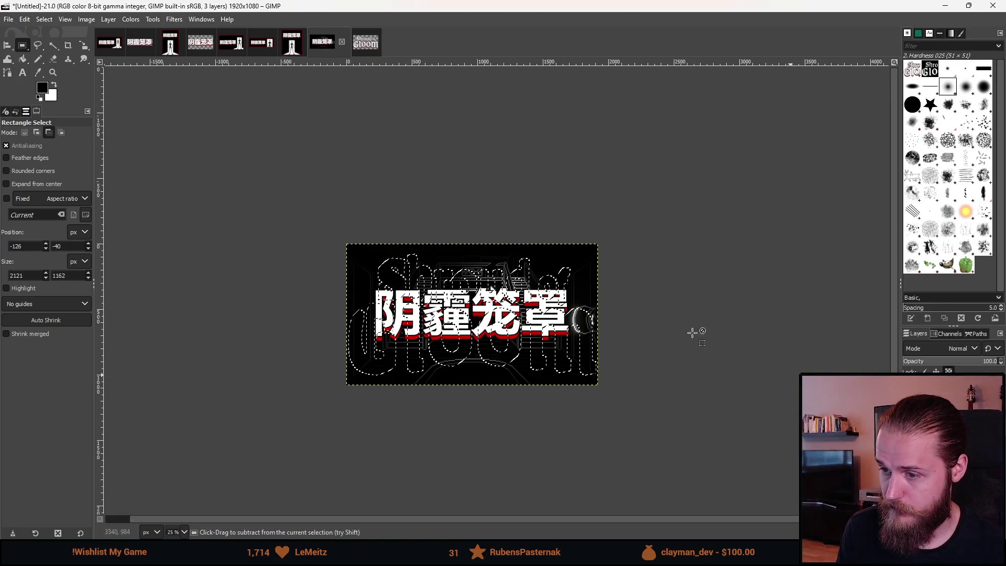
pyautogui.rightClick(972, 388)
pyautogui.click(944, 126)
# Scale the logo layer down to about 1433×806
pyautogui.hotkey('shift', 's')
pyautogui.click(367, 336)
pyautogui.moveTo(348, 315); pyautogui.dragTo(387, 314)
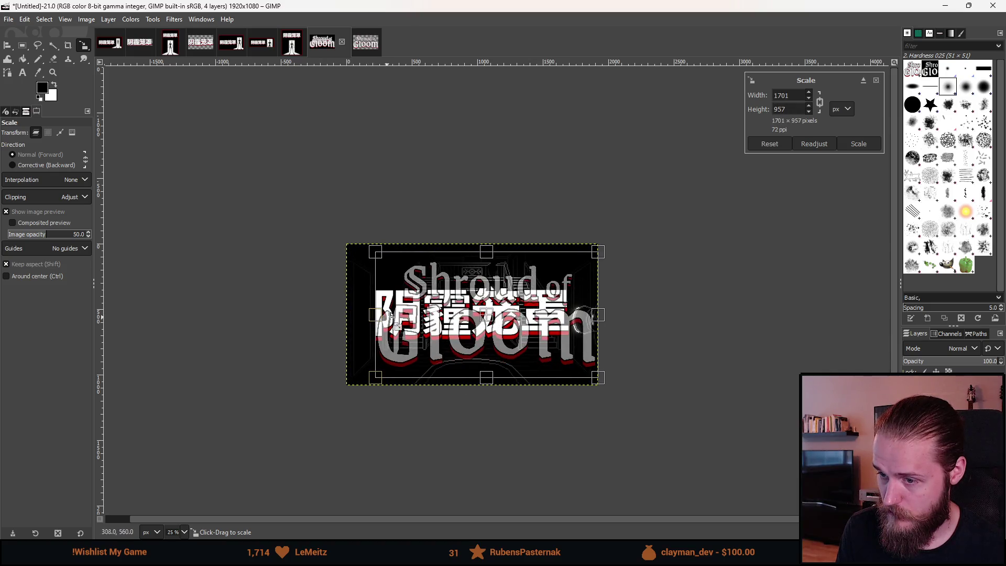
pyautogui.scroll(4, 419, 317)
pyautogui.scroll(-2, 431, 321)
pyautogui.moveTo(762, 310); pyautogui.dragTo(704, 325)
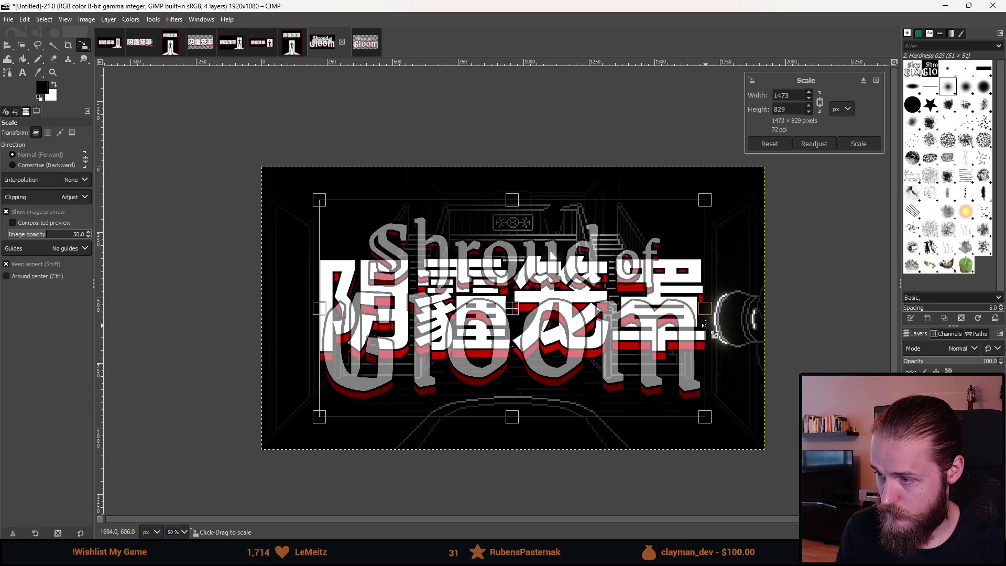
pyautogui.click(866, 143)
# Crop the logo layer to its content and centre it horizontally over the hallway
pyautogui.rightClick(413, 279)
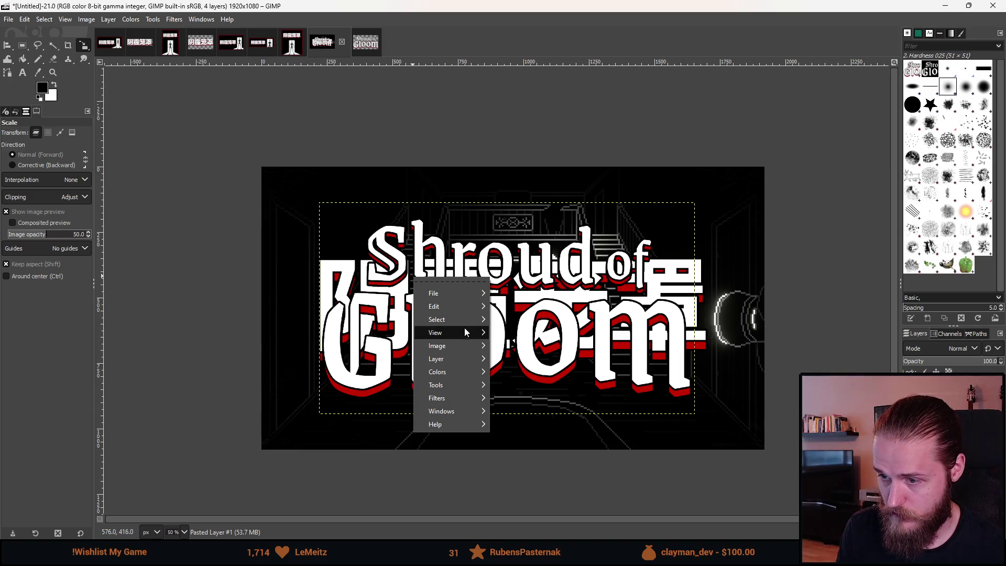
pyautogui.moveTo(457, 359)
pyautogui.click(521, 557)
pyautogui.press('q')
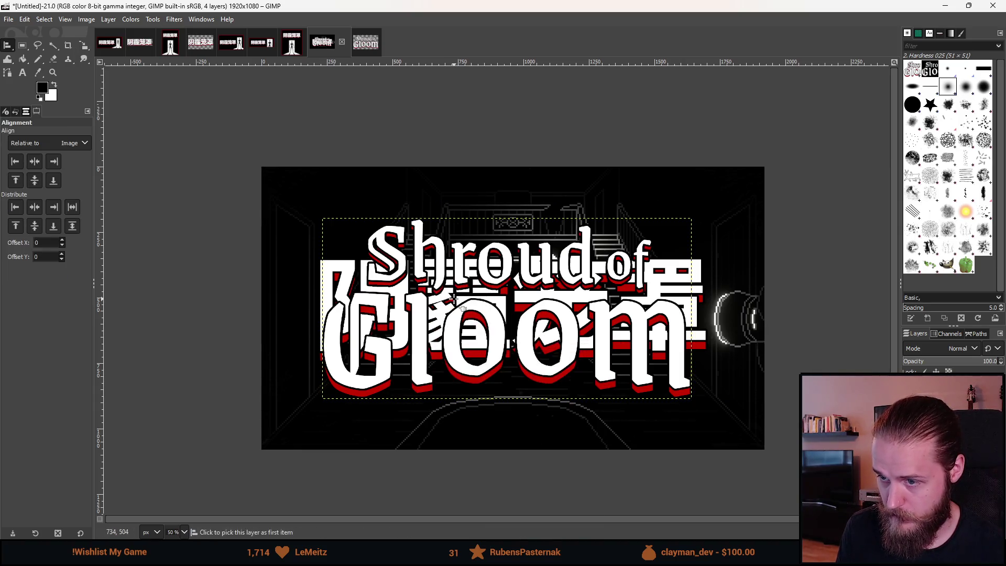
pyautogui.click(35, 161)
pyautogui.click(22, 45)
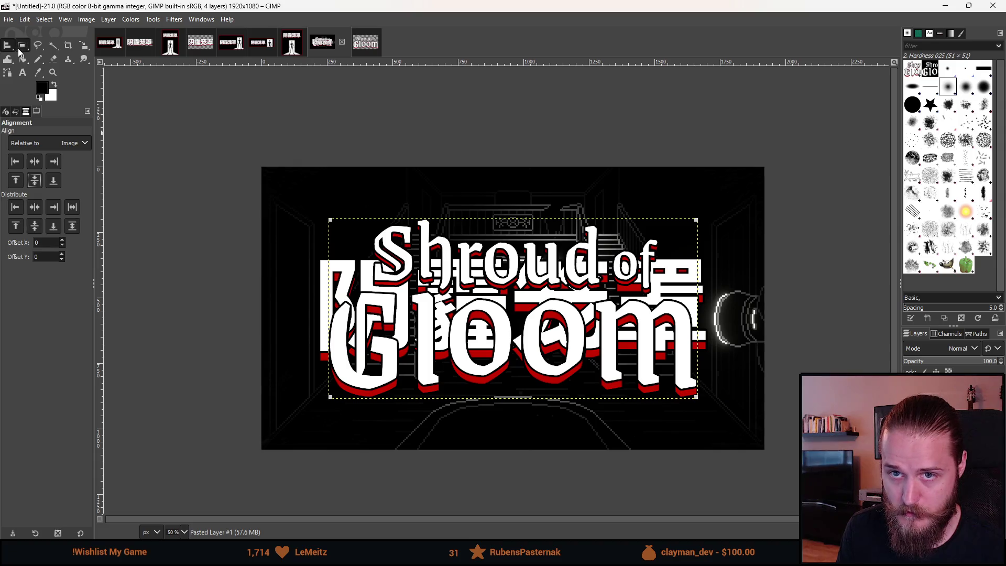
pyautogui.scroll(-4, 718, 385)
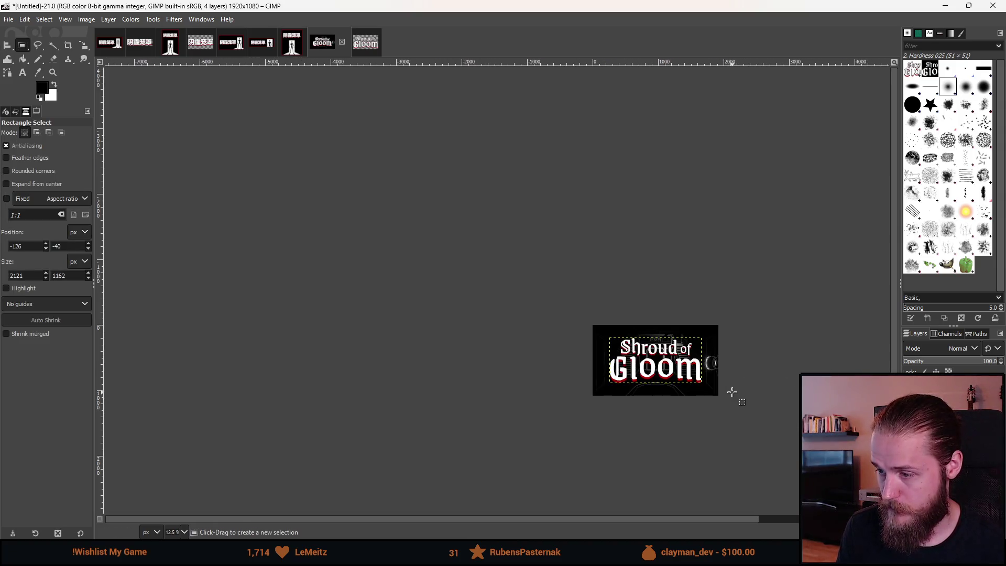
# Recentre and zoom around the English-title thumbnail, then bring up Open Image on Steam Assets
pyautogui.moveTo(730, 426); pyautogui.dragTo(543, 402)
pyautogui.scroll(-1, 547, 404)
pyautogui.scroll(1, 541, 405)
pyautogui.scroll(3, 471, 370)
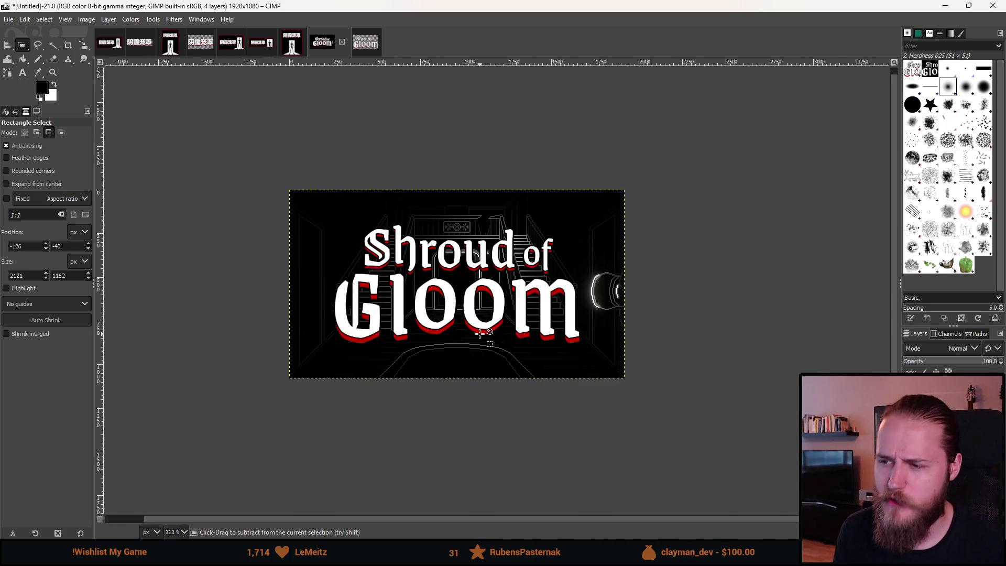
pyautogui.scroll(1, 447, 302)
pyautogui.scroll(-1, 456, 309)
pyautogui.scroll(-1, 466, 317)
pyautogui.scroll(1, 482, 327)
pyautogui.scroll(-3, 477, 335)
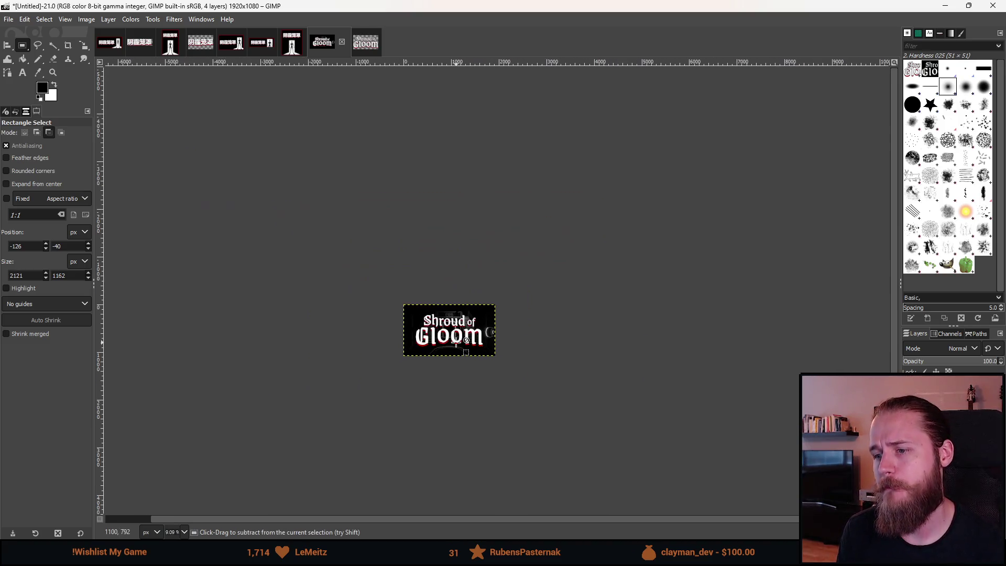
pyautogui.scroll(-2, 492, 359)
pyautogui.scroll(1, 495, 360)
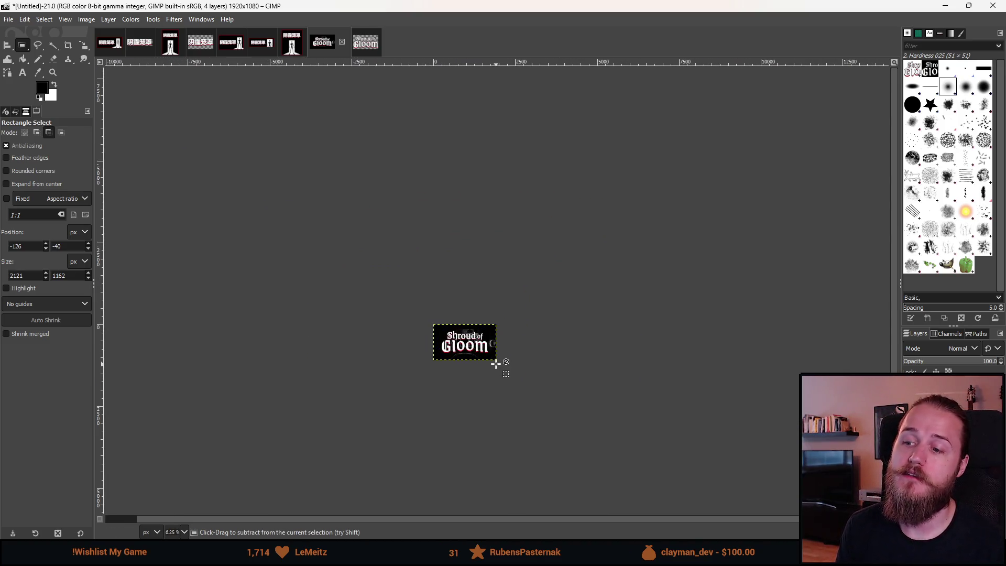
pyautogui.scroll(5, 495, 362)
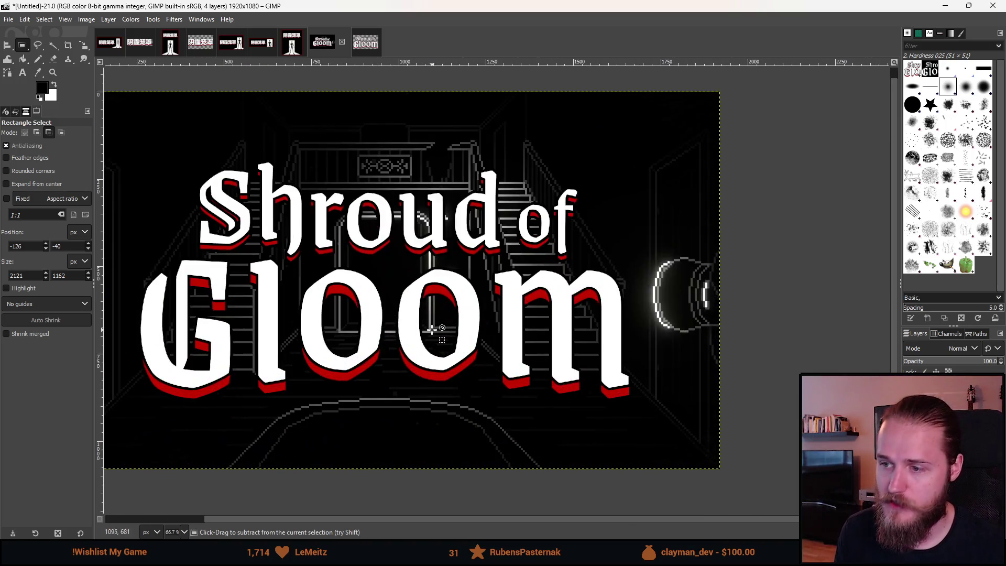
pyautogui.scroll(-1, 411, 325)
pyautogui.scroll(-4, 411, 325)
pyautogui.scroll(4, 424, 321)
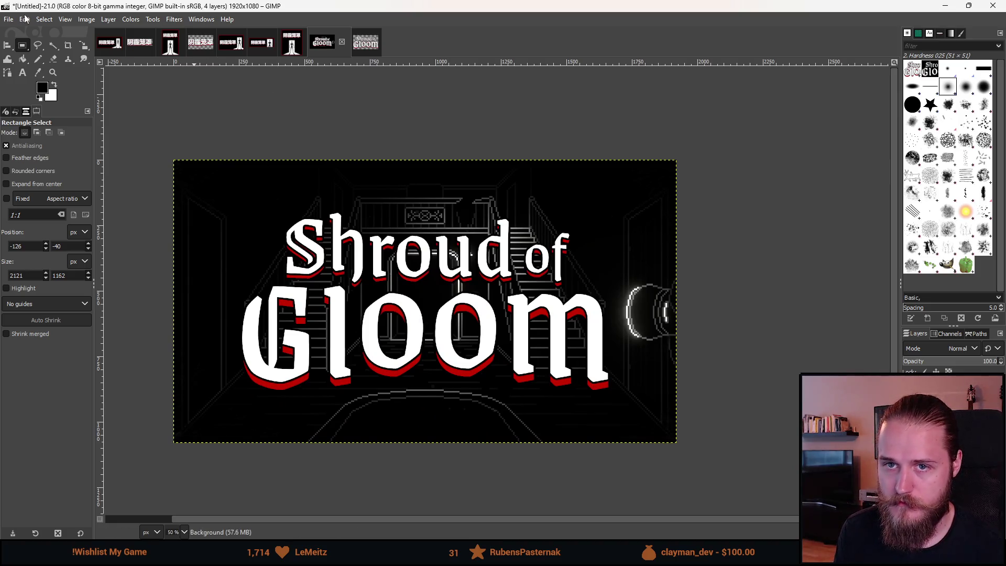
pyautogui.click(8, 20)
pyautogui.click(34, 61)
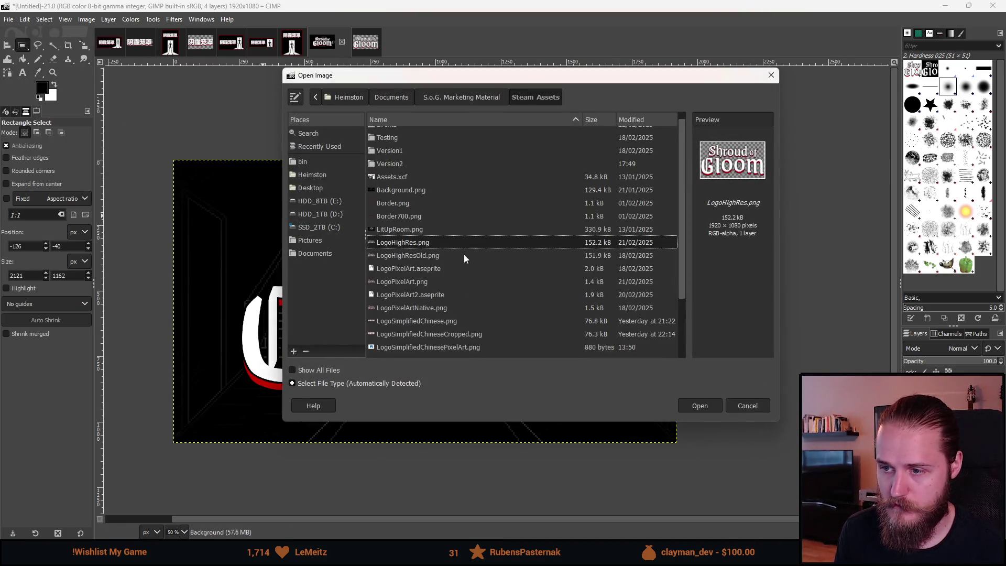
# Open Motive4K.xcf as a new image and look through its Image menu
pyautogui.scroll(-3, 422, 281)
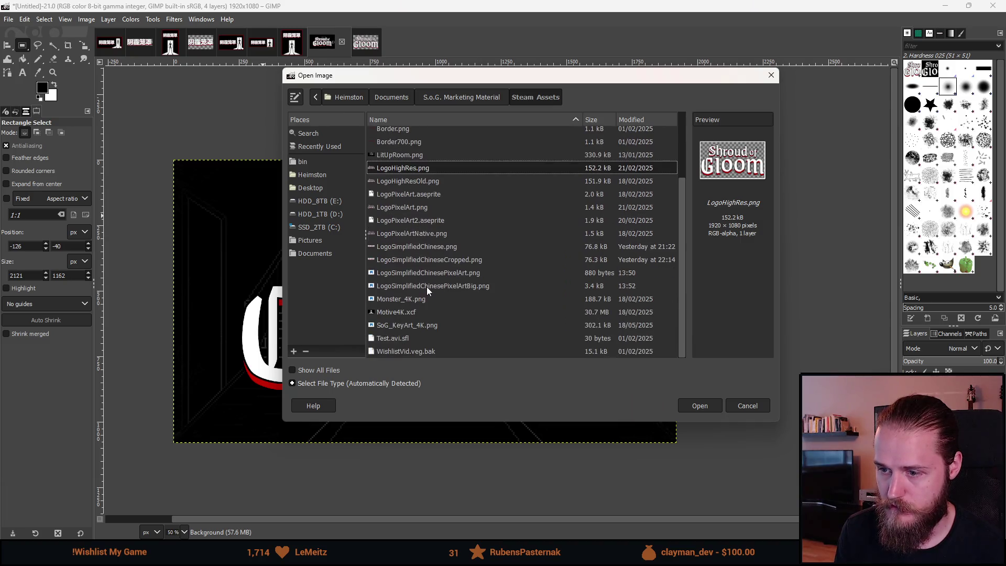
pyautogui.click(392, 313)
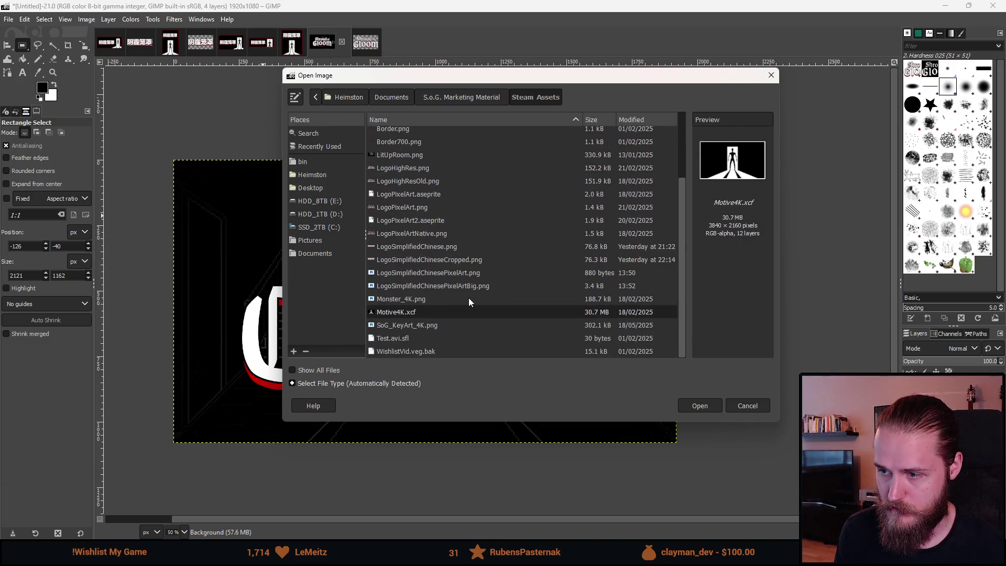
pyautogui.click(700, 407)
pyautogui.scroll(-1, 441, 247)
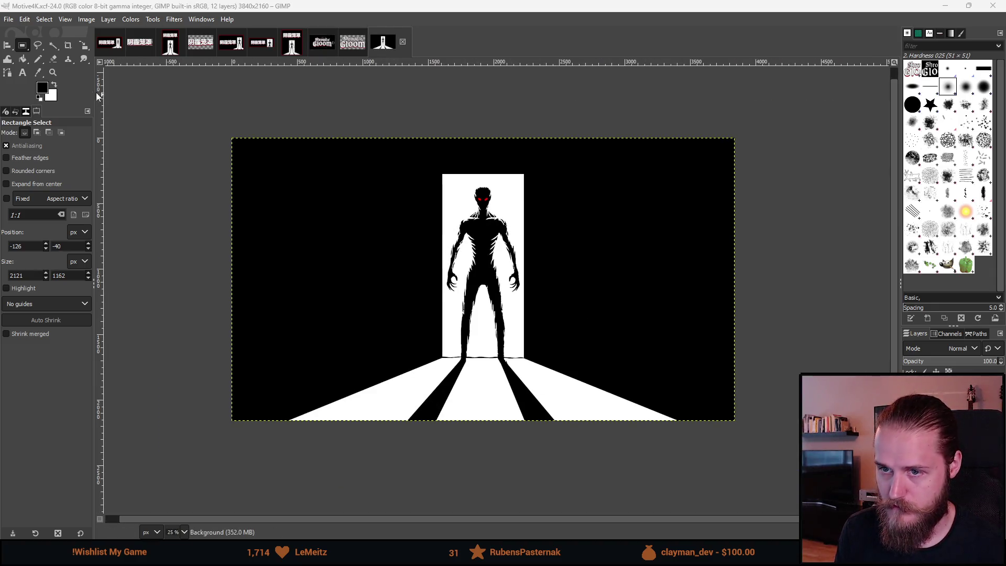
pyautogui.click(84, 20)
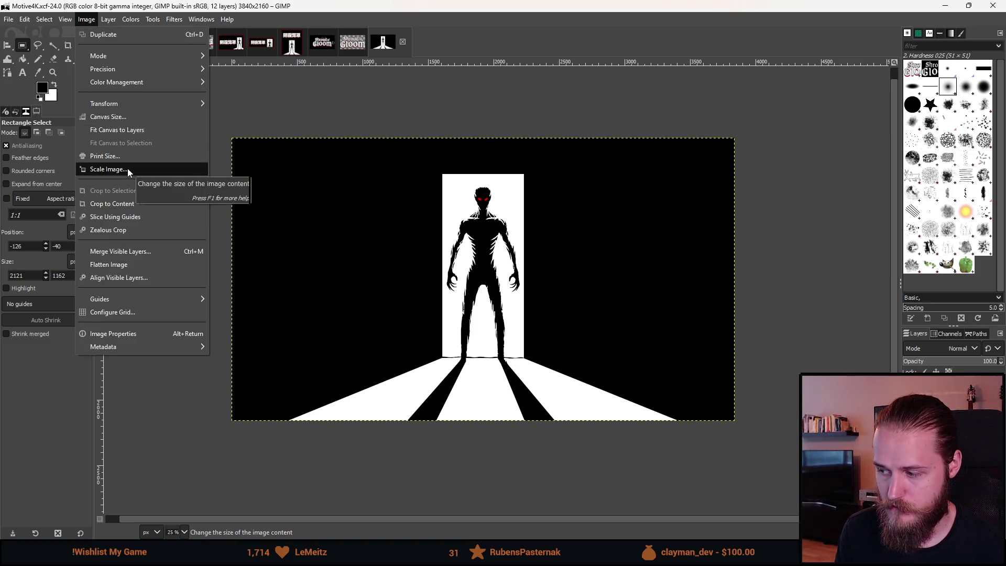
pyautogui.click(87, 20)
# Open Monster_4K.png, select the whole 3840×2160 picture, and return to the thumbnail
pyautogui.click(24, 19)
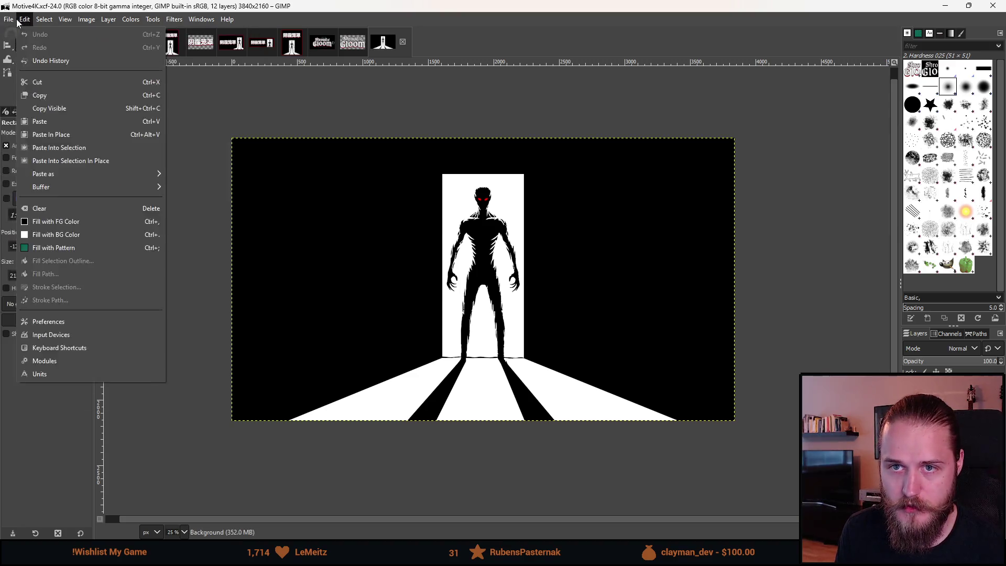
pyautogui.click(49, 61)
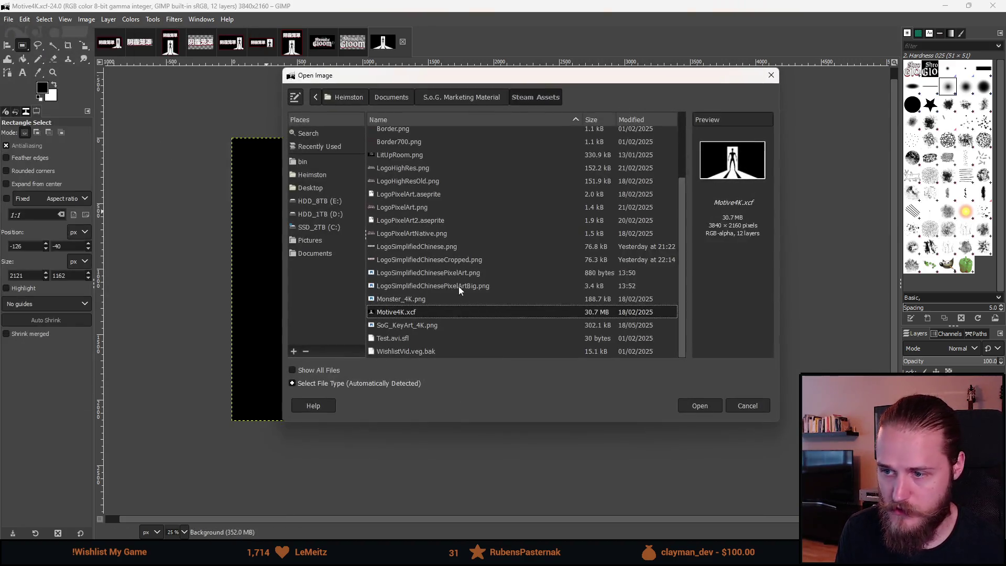
pyautogui.doubleClick(422, 300)
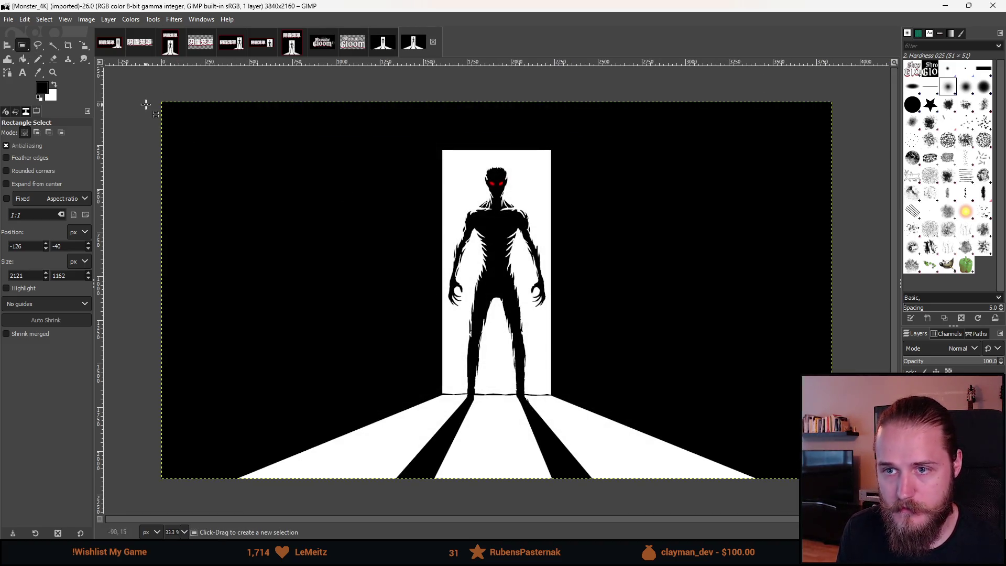
pyautogui.moveTo(146, 99); pyautogui.dragTo(829, 454)
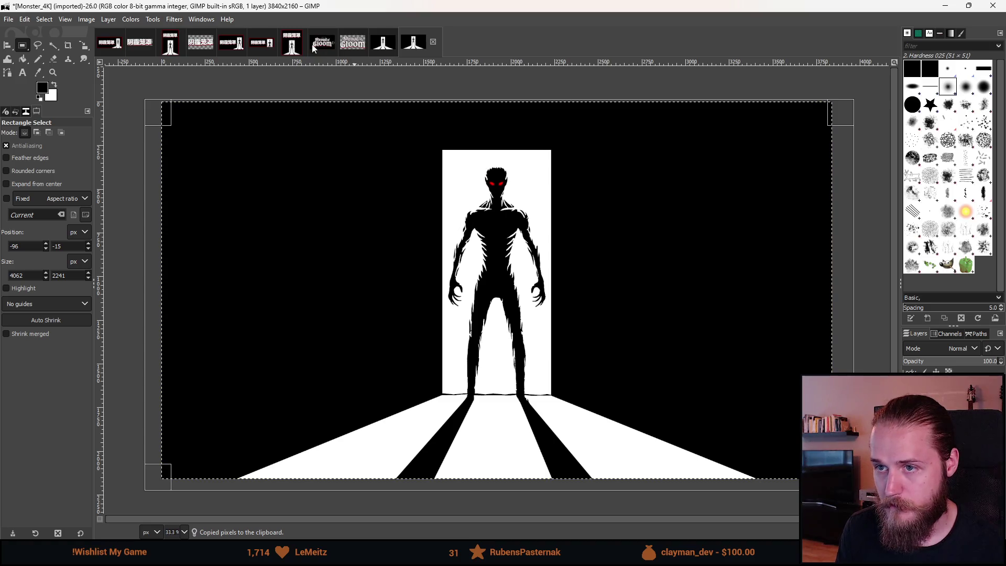
pyautogui.click(292, 45)
pyautogui.click(333, 47)
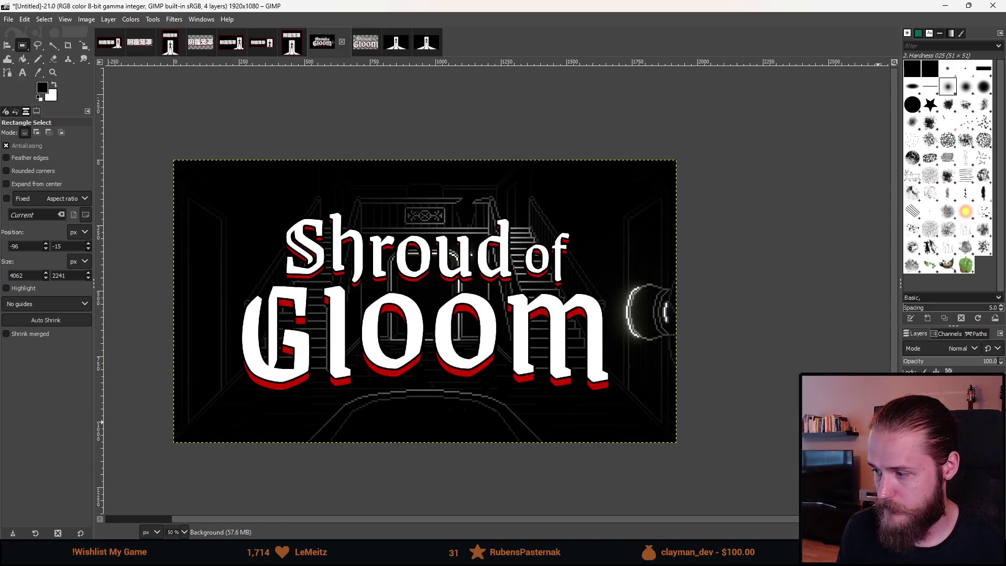
# Clear the staircase backdrop, paste the monster art, scale it to fit, and make it a layer
pyautogui.press('Delete')
pyautogui.hotkey('ctrl', 'z')
pyautogui.scroll(-1, 530, 313)
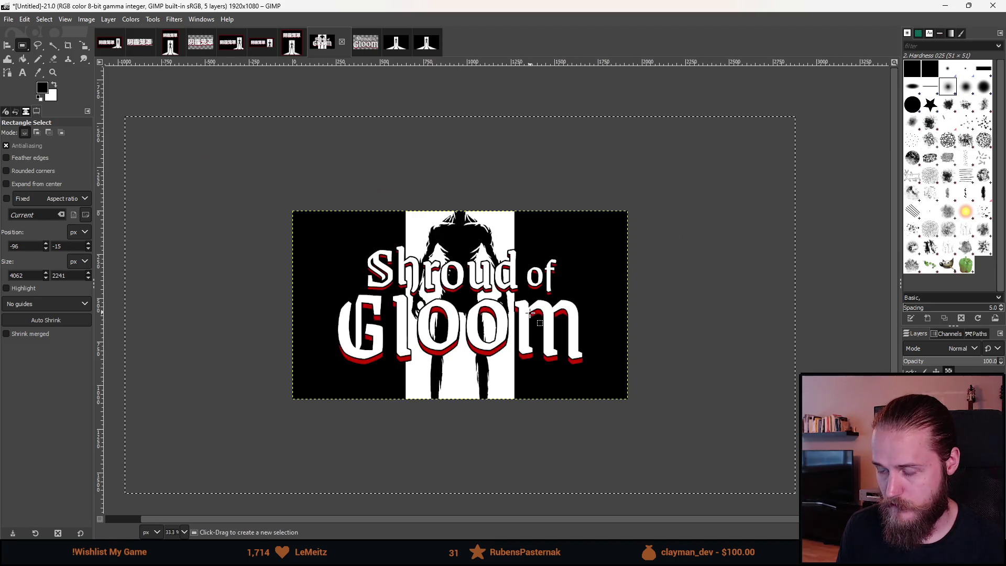
pyautogui.hotkey('shift', 's')
pyautogui.moveTo(136, 303); pyautogui.dragTo(408, 314)
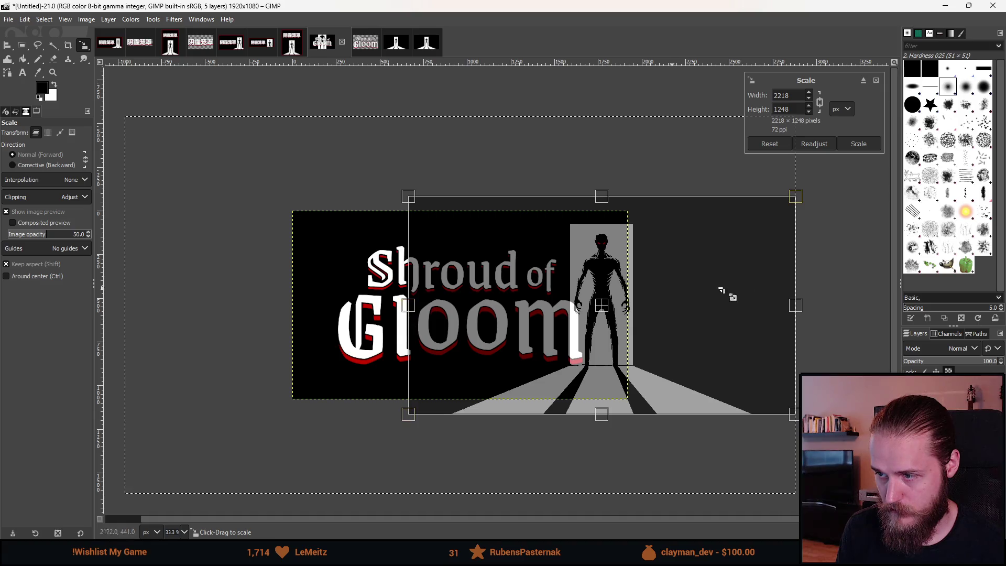
pyautogui.moveTo(797, 309); pyautogui.dragTo(751, 312)
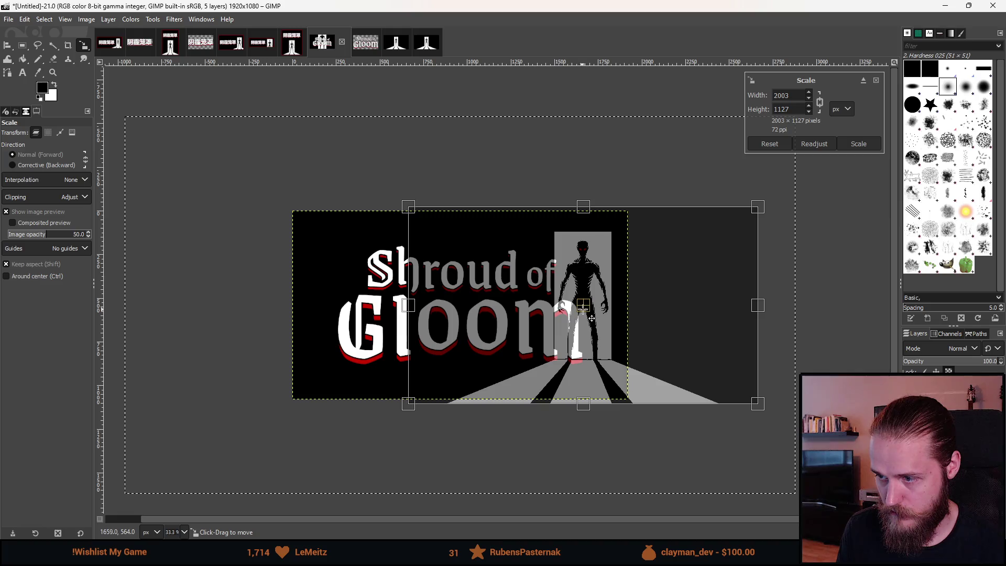
pyautogui.moveTo(585, 319); pyautogui.dragTo(576, 321)
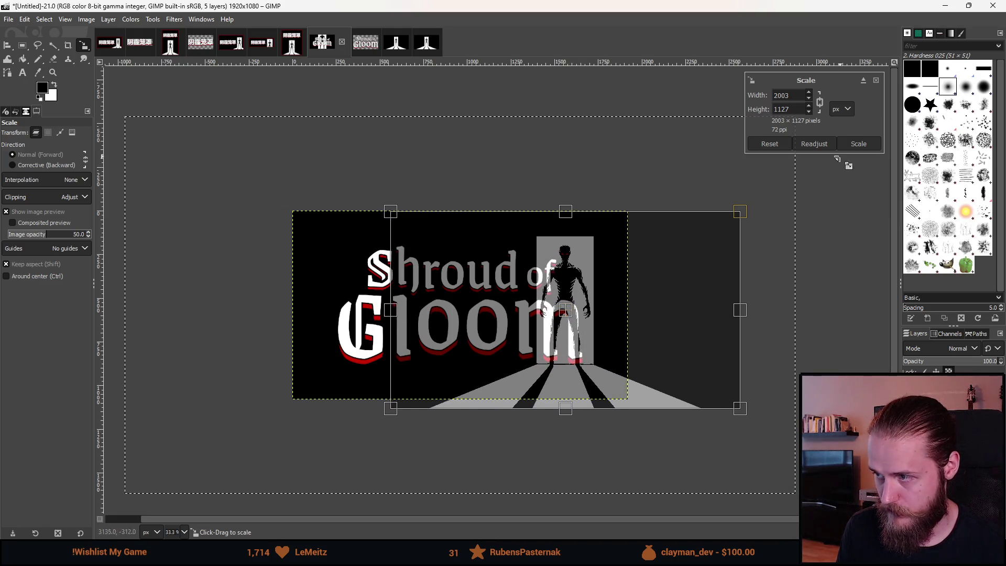
pyautogui.click(853, 146)
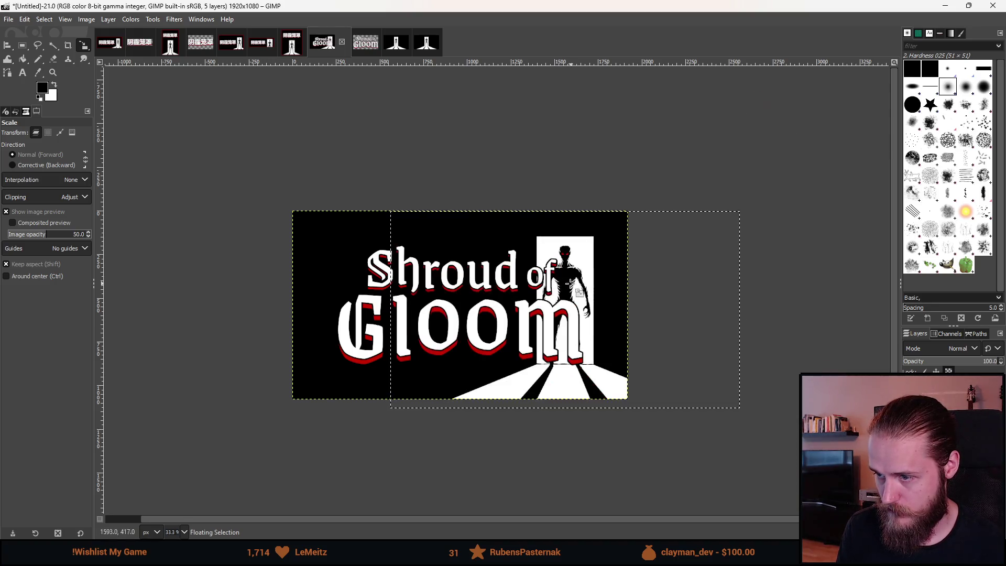
pyautogui.scroll(1, 558, 327)
pyautogui.rightClick(875, 387)
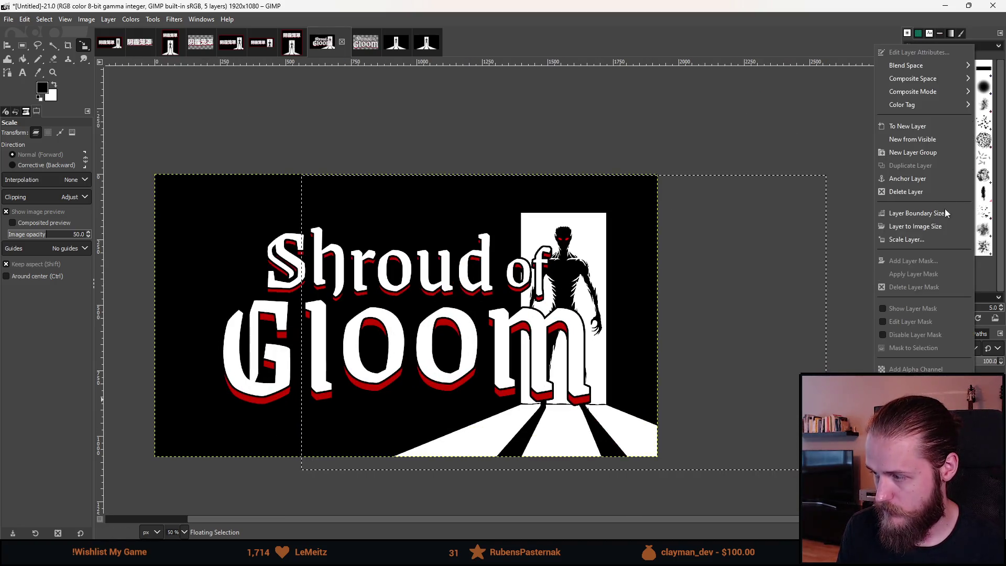
pyautogui.click(931, 128)
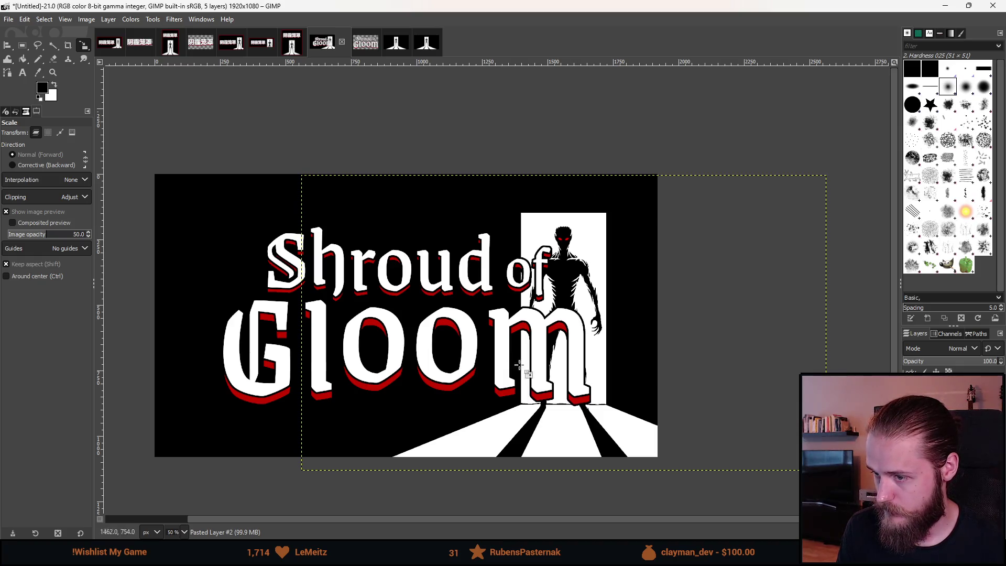
# Scale the Shroud of Gloom title to 1080×529 and place it left of the monster
pyautogui.moveTo(435, 344); pyautogui.dragTo(573, 339)
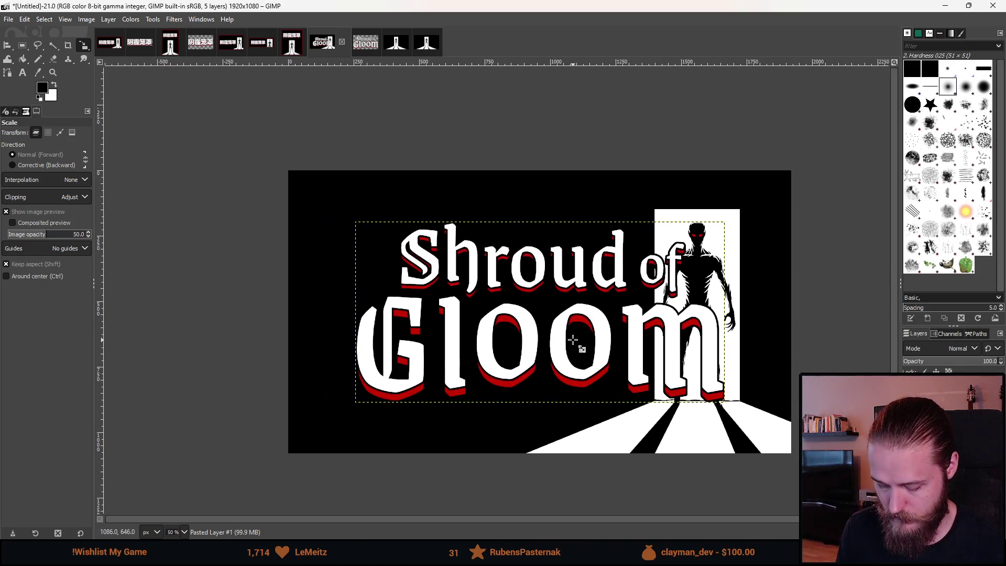
pyautogui.click(453, 316)
pyautogui.moveTo(739, 319); pyautogui.dragTo(661, 335)
pyautogui.moveTo(506, 328)
pyautogui.mouseDown()
pyautogui.moveTo(467, 299)
pyautogui.moveTo(484, 304)
pyautogui.mouseUp()
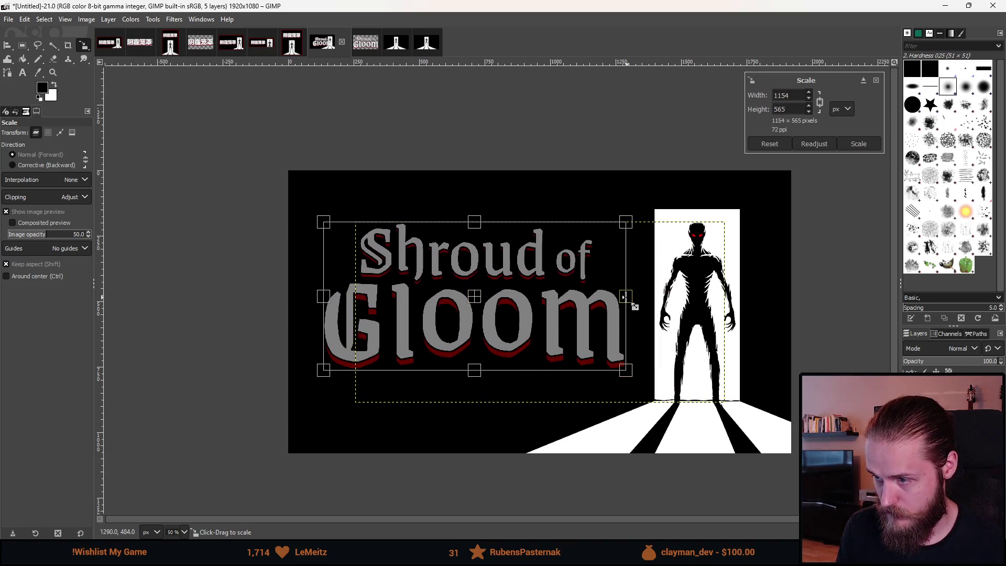
pyautogui.moveTo(625, 296); pyautogui.dragTo(606, 297)
pyautogui.moveTo(464, 296); pyautogui.dragTo(470, 298)
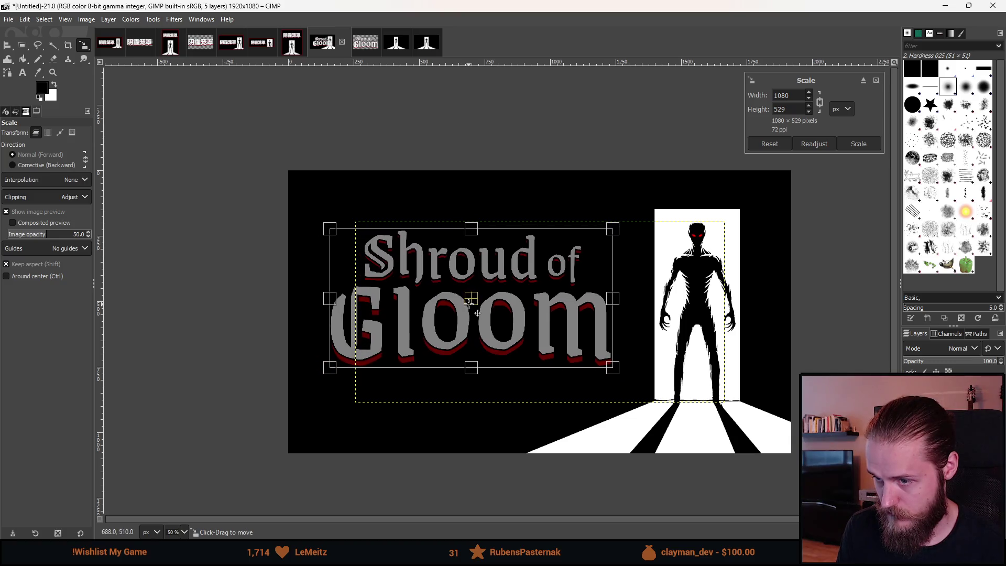
pyautogui.click(857, 143)
pyautogui.scroll(-3, 748, 415)
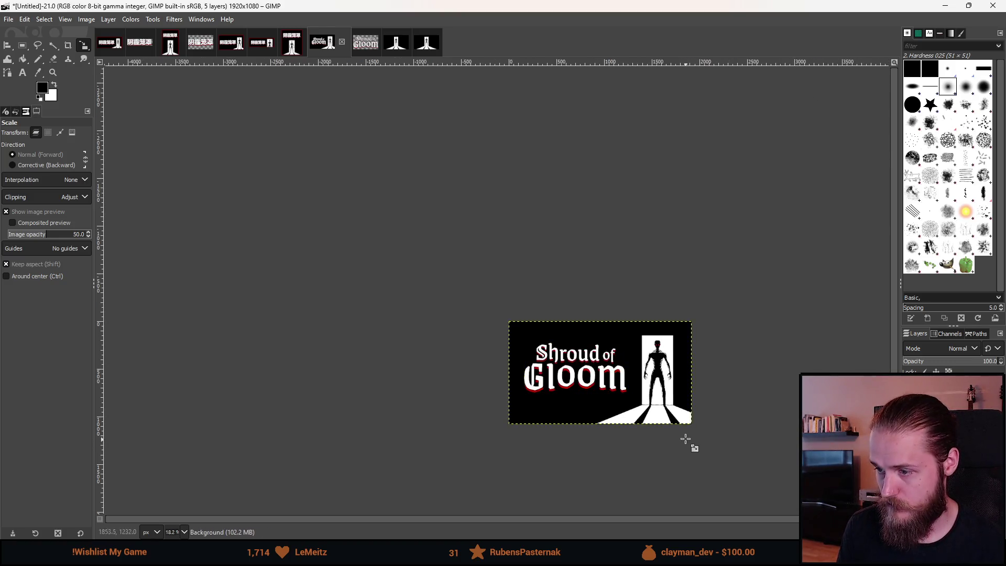
pyautogui.scroll(-3, 517, 394)
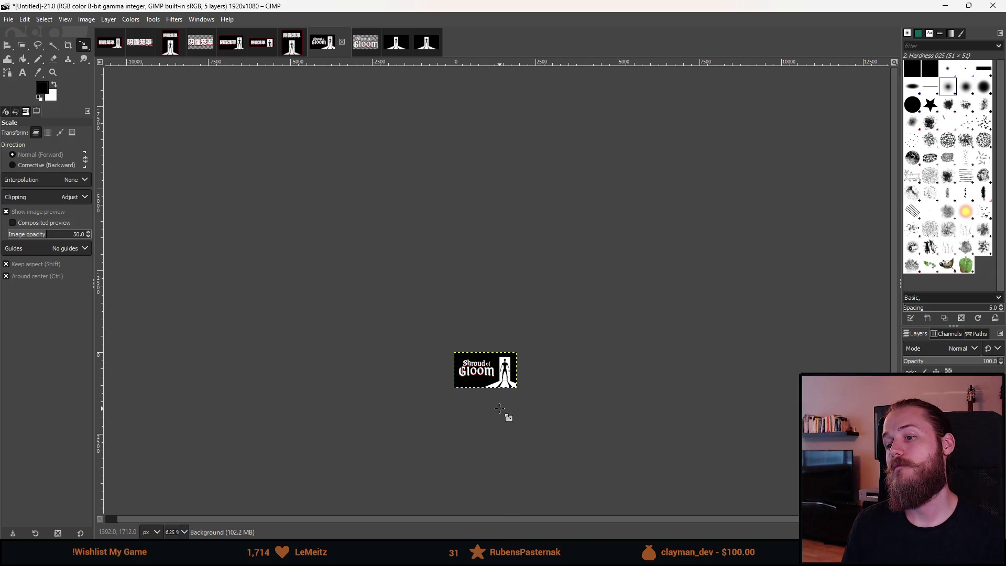
pyautogui.scroll(6, 481, 378)
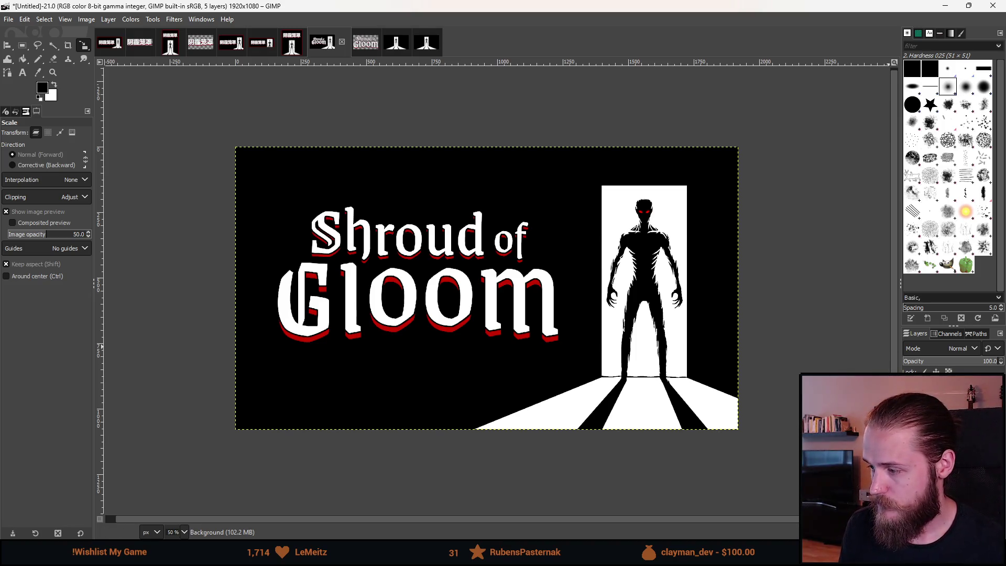
# Delete the current layer and the Shroud of Gloom title layer
pyautogui.rightClick(858, 387)
pyautogui.click(906, 164)
pyautogui.rightClick(888, 387)
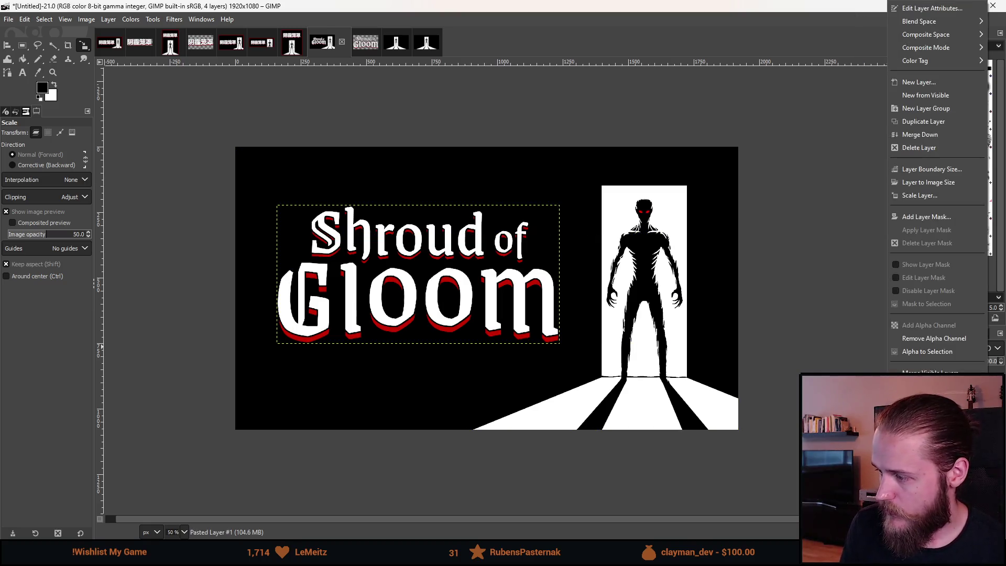
pyautogui.click(940, 144)
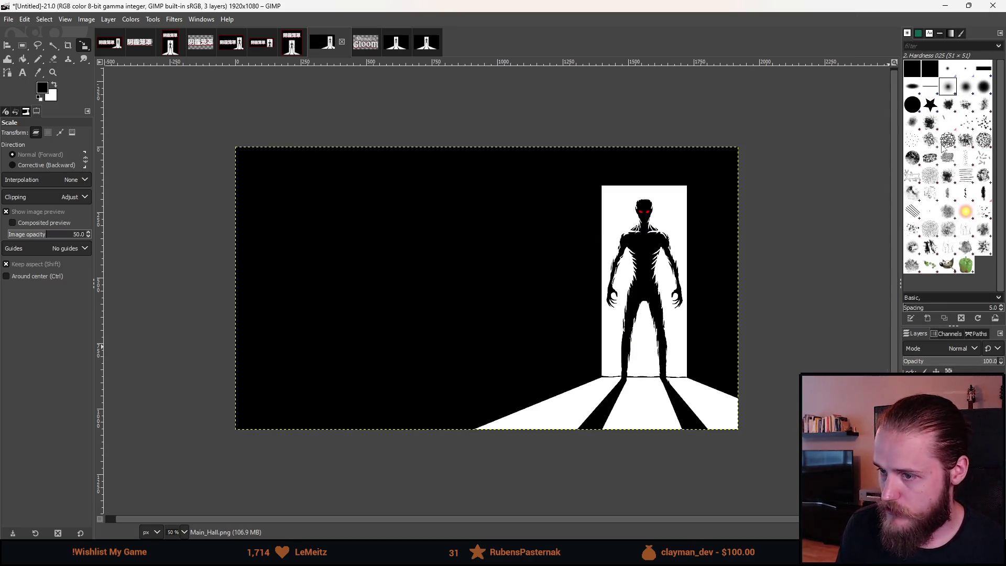
# Select and copy the whole Shroud of Gloom logo from the LogoHighRes image
pyautogui.click(366, 43)
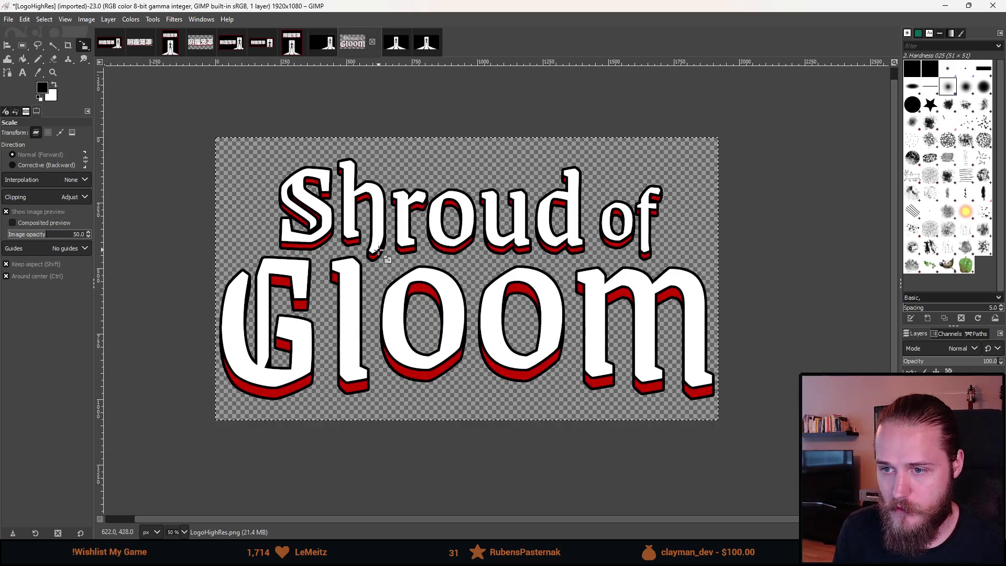
pyautogui.click(22, 45)
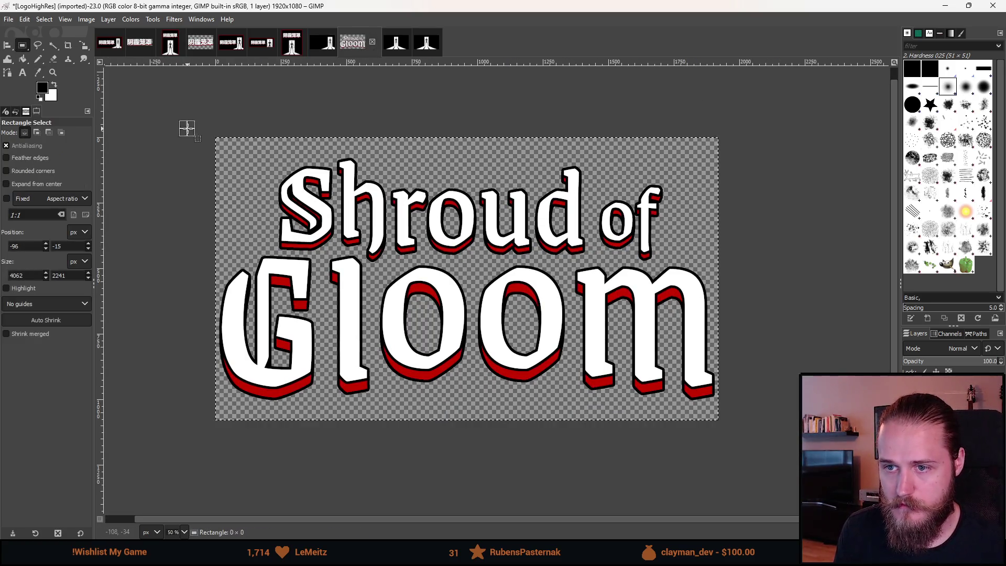
pyautogui.moveTo(187, 128); pyautogui.dragTo(730, 440)
pyautogui.hotkey('ctrl', 'c')
pyautogui.click(329, 43)
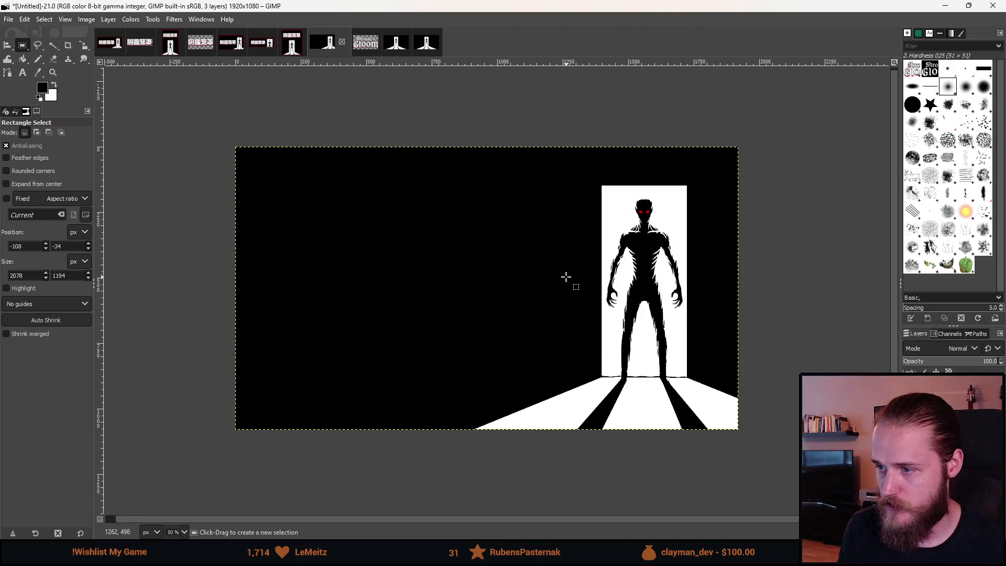
pyautogui.scroll(-1, 571, 283)
pyautogui.scroll(1, 576, 297)
# Paste the logo into the monster thumbnail as a new layer and shrink it
pyautogui.hotkey('ctrl', 'v')
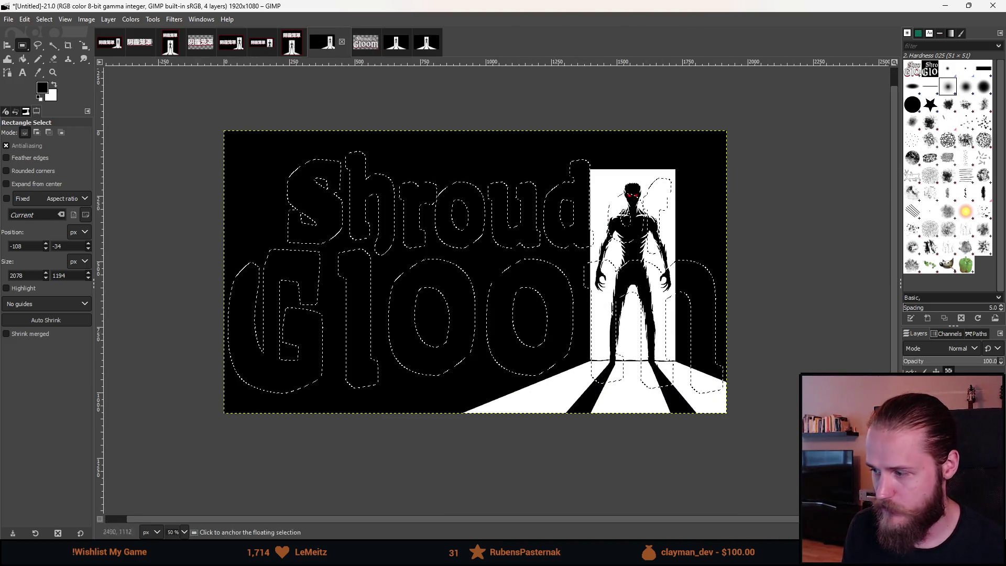
pyautogui.rightClick(890, 385)
pyautogui.click(911, 89)
pyautogui.hotkey('shift', 's')
pyautogui.click(804, 310)
pyautogui.moveTo(726, 271); pyautogui.dragTo(571, 271)
pyautogui.moveTo(226, 273); pyautogui.dragTo(273, 276)
pyautogui.scroll(-6, 282, 293)
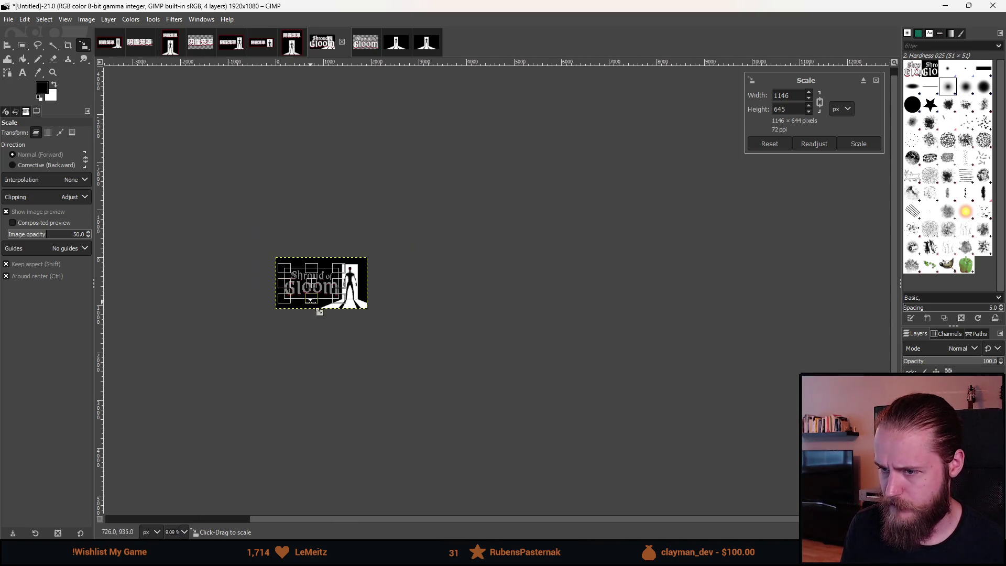
pyautogui.scroll(5, 281, 312)
pyautogui.click(858, 150)
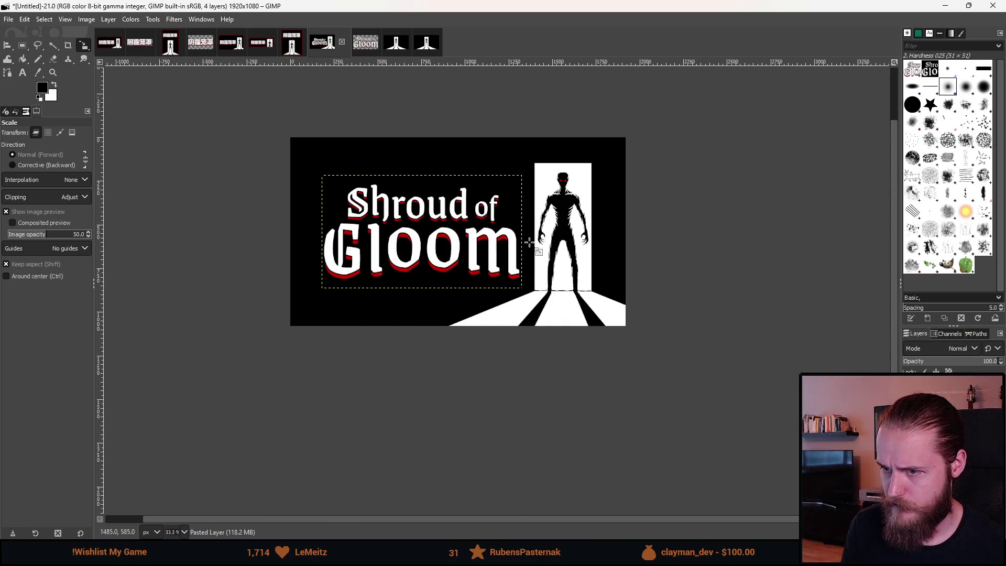
pyautogui.scroll(2, 400, 233)
# Centre the logo horizontally within a selection of the black area left of the doorway, then deselect
pyautogui.press('q')
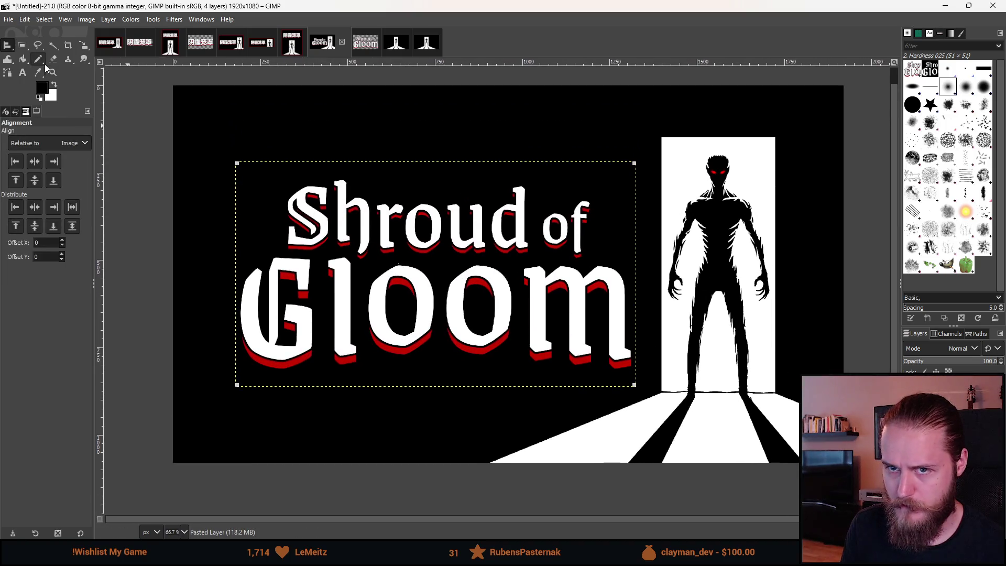
pyautogui.press('r')
pyautogui.moveTo(167, 78)
pyautogui.mouseDown()
pyautogui.moveTo(570, 439)
pyautogui.moveTo(661, 488)
pyautogui.mouseUp()
pyautogui.press('q')
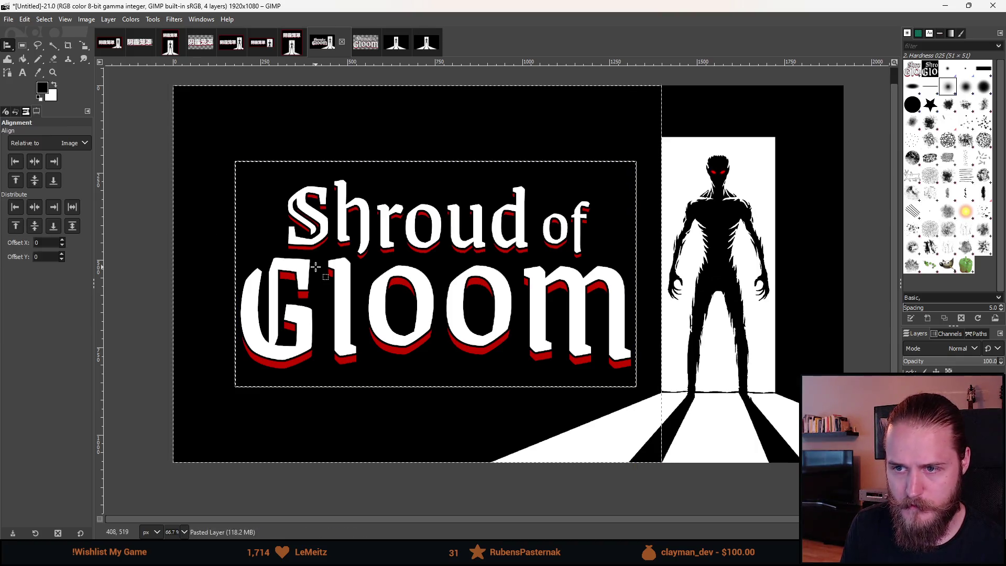
pyautogui.click(77, 143)
pyautogui.click(47, 185)
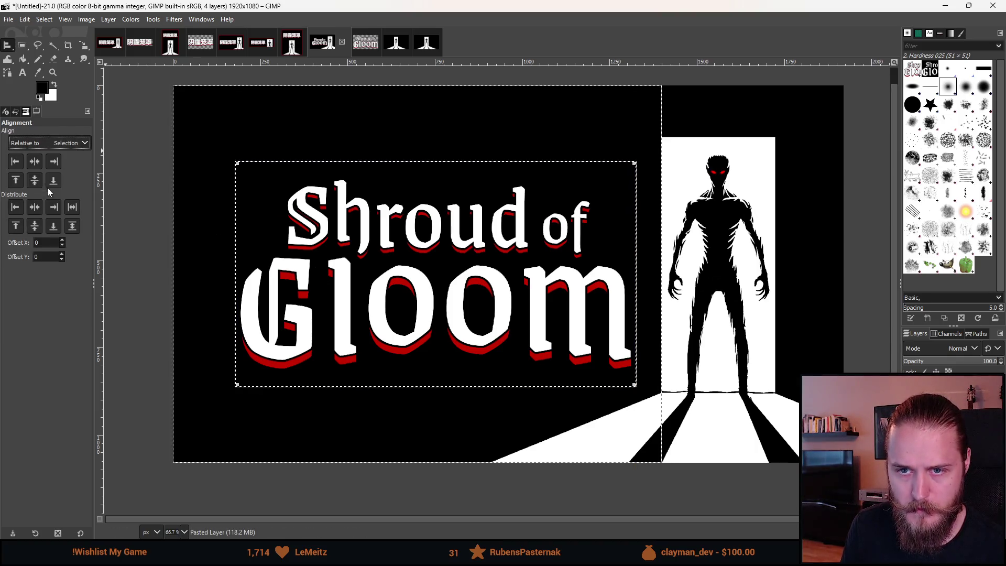
pyautogui.click(40, 177)
pyautogui.click(26, 44)
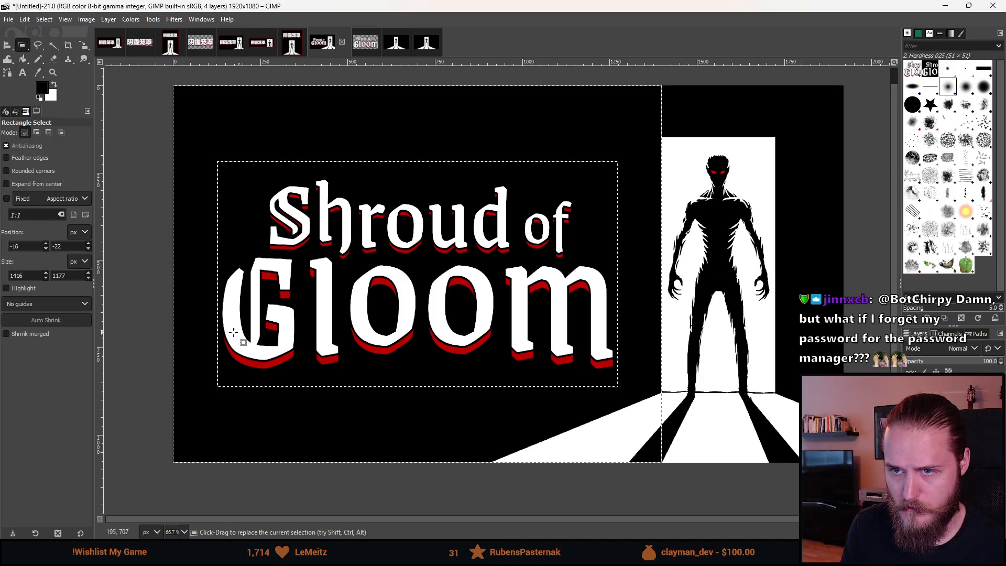
pyautogui.click(129, 349)
pyautogui.press('-')
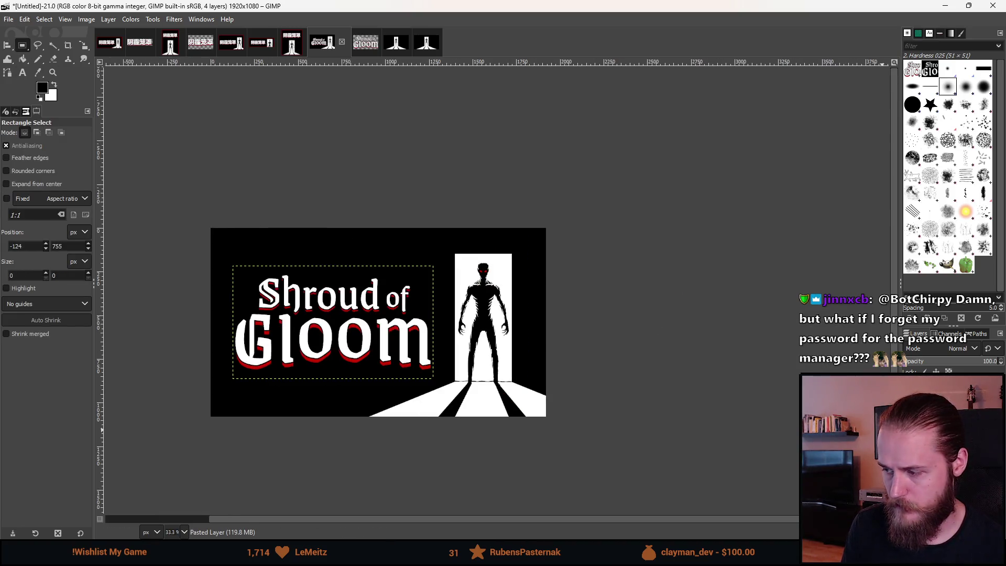
pyautogui.press('-')
pyautogui.press('-')
pyautogui.press('-')
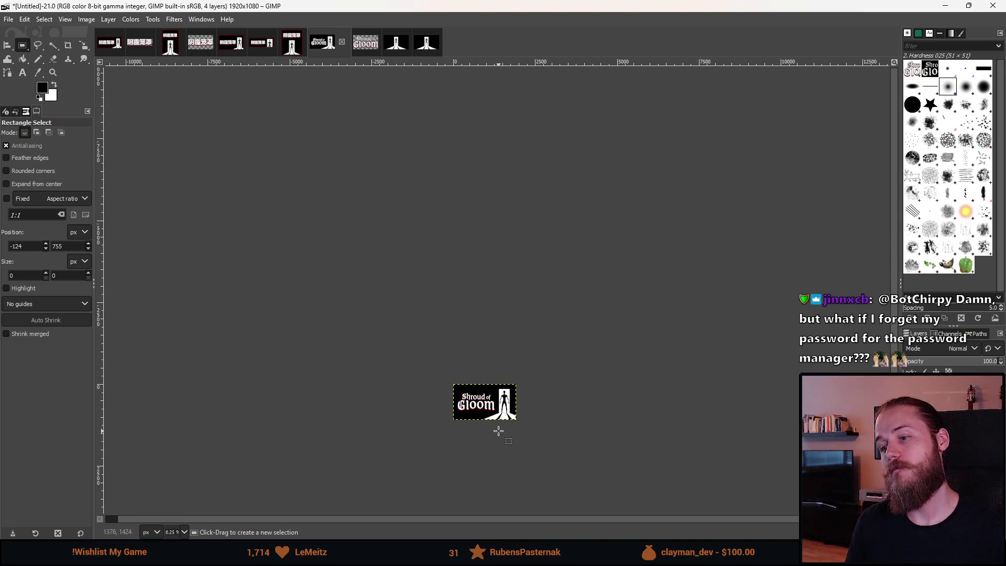
pyautogui.press('+')
pyautogui.press('+')
pyautogui.press('+')
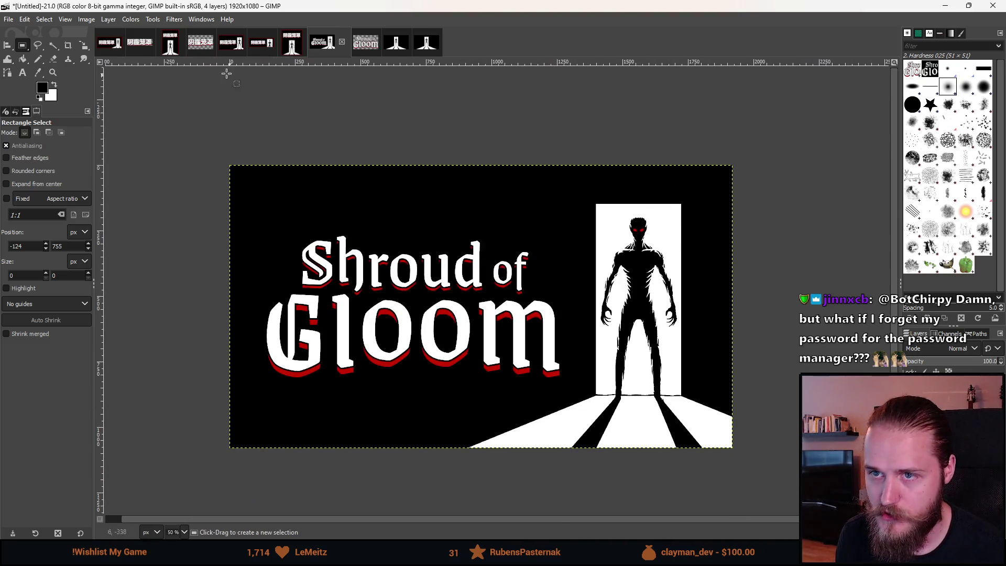
# Browse the main, header and library capsule images and zoom in on the main capsule
pyautogui.click(231, 42)
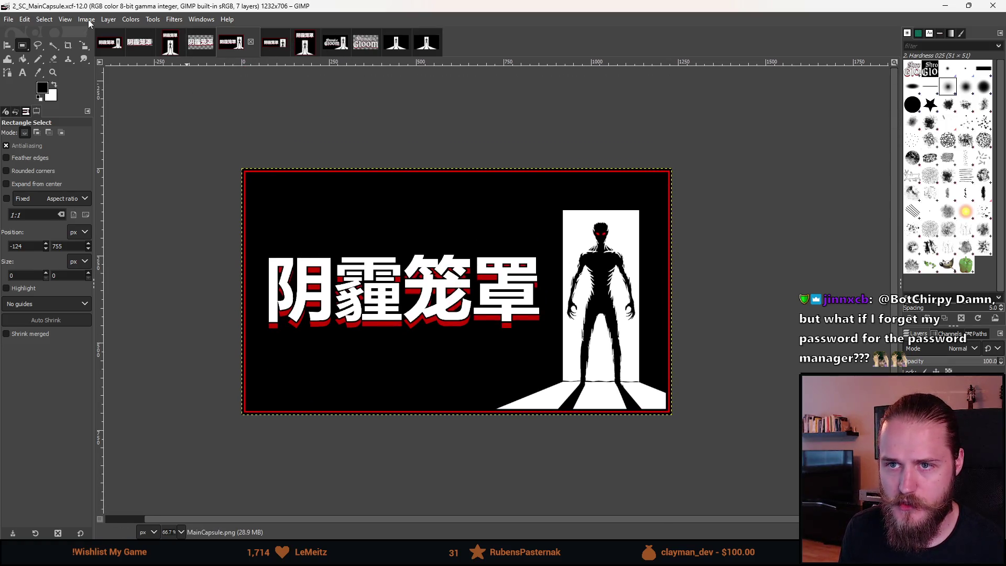
pyautogui.click(114, 49)
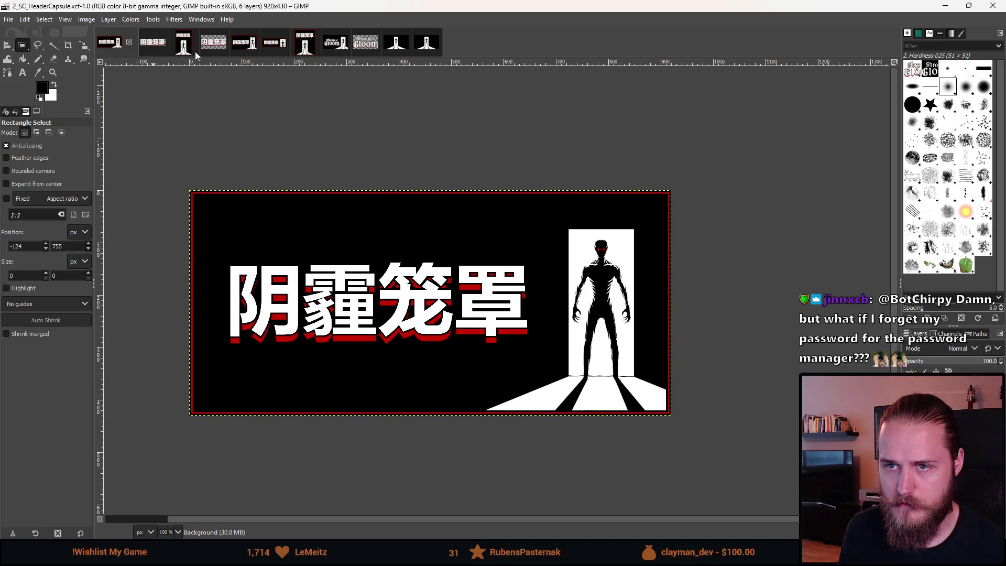
pyautogui.click(190, 51)
pyautogui.click(257, 47)
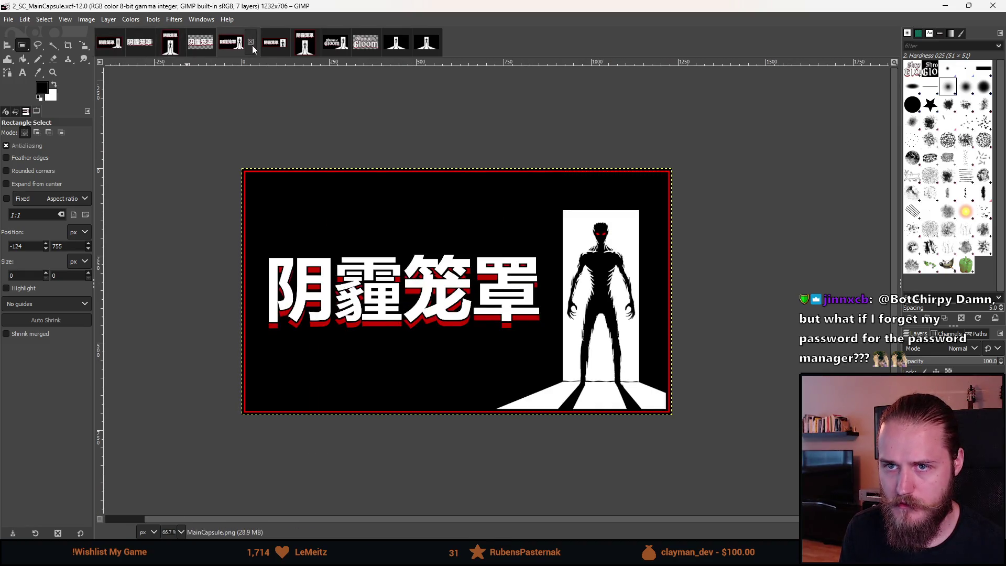
pyautogui.press('1')
pyautogui.scroll(-3, 314, 209)
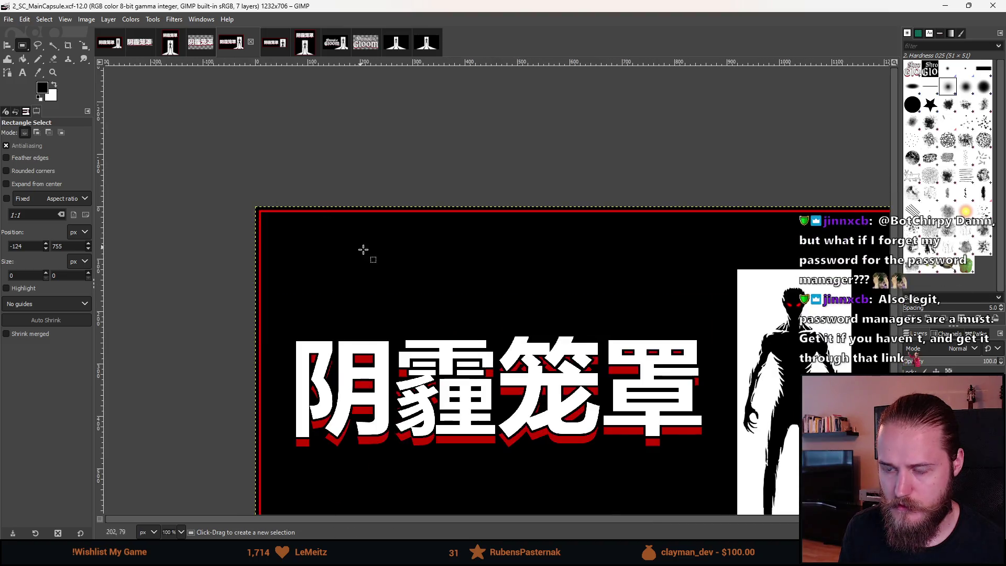
pyautogui.scroll(3, 314, 209)
pyautogui.keyDown('ctrl'); pyautogui.scroll(-1, 258, 146); pyautogui.keyUp('ctrl')
pyautogui.keyDown('ctrl'); pyautogui.scroll(-1, 226, 119); pyautogui.keyUp('ctrl')
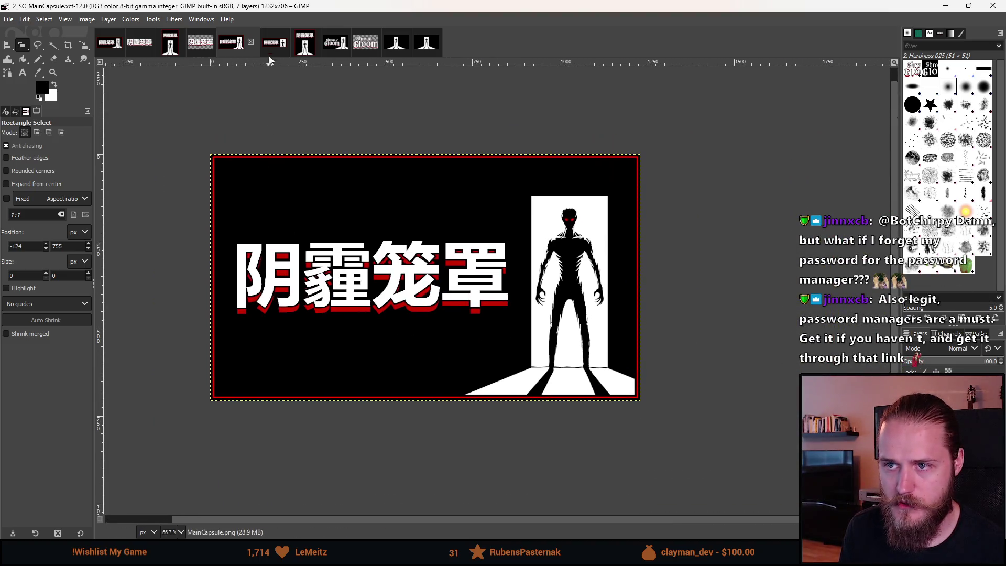
# Check the vertical capsule's dimensions in Scale Image without scaling it
pyautogui.click(292, 43)
pyautogui.click(44, 19)
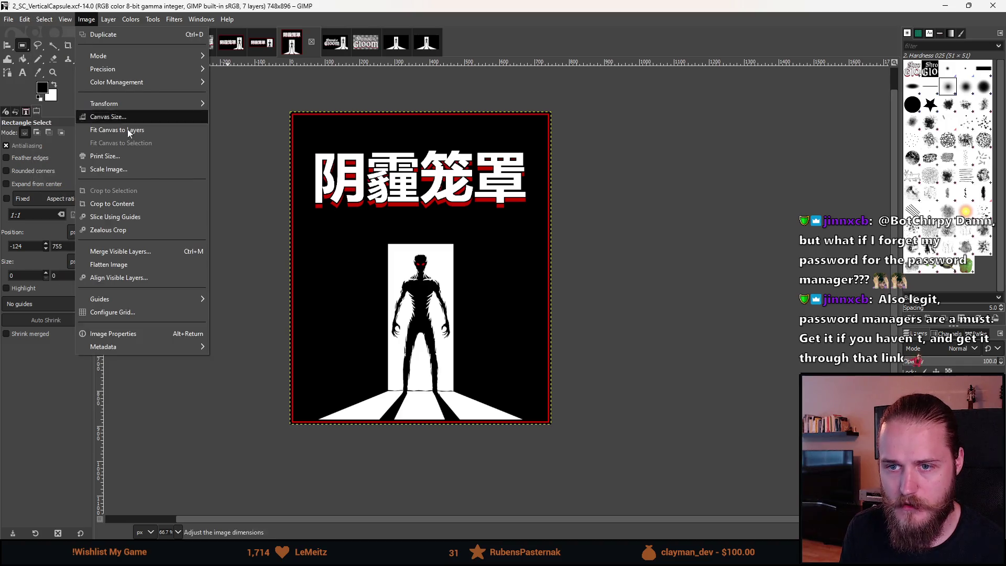
pyautogui.click(146, 170)
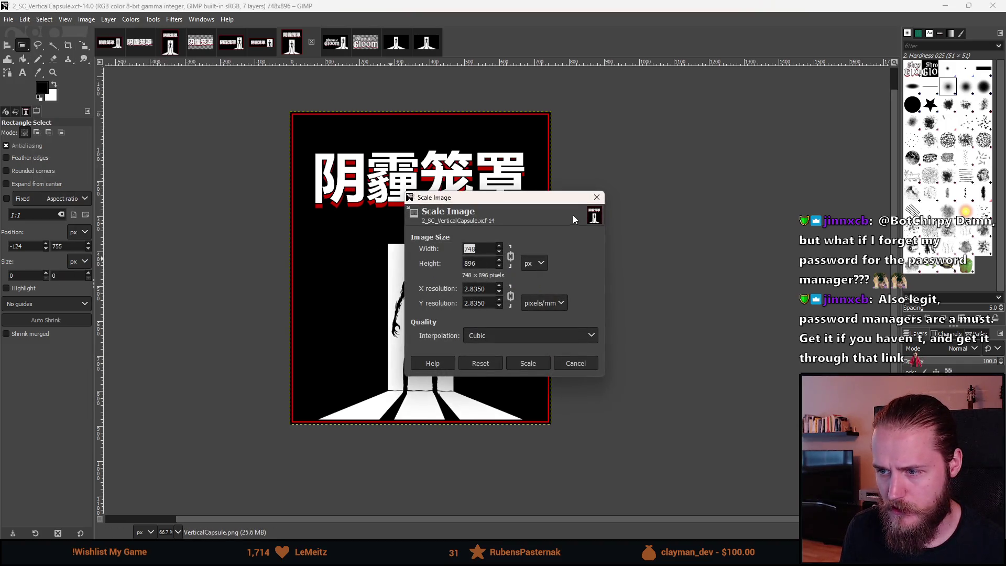
pyautogui.click(596, 197)
pyautogui.click(226, 37)
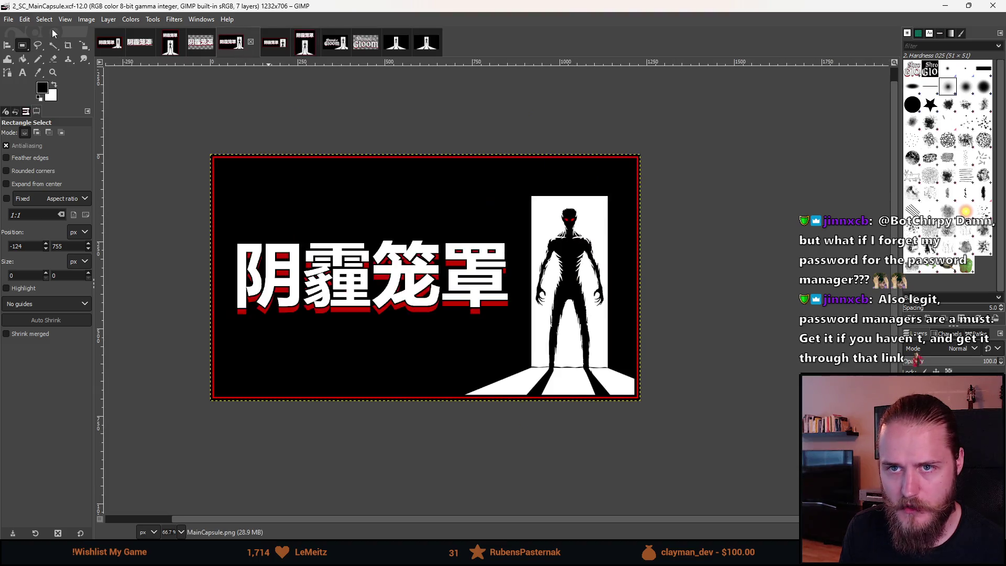
# Check the main capsule's 1232×706 canvas size, measure its red border thickness, then show Motive4K
pyautogui.click(25, 19)
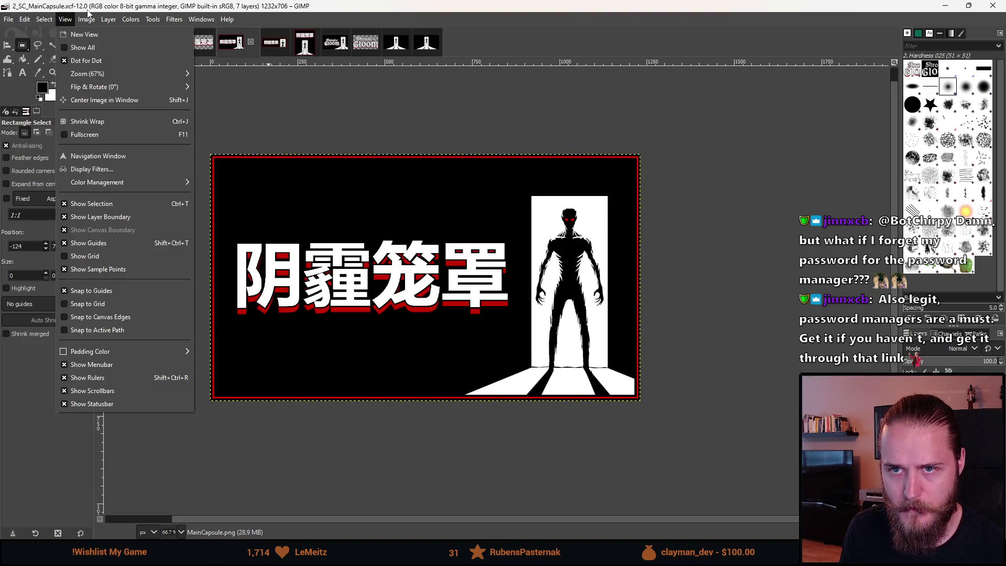
pyautogui.moveTo(87, 19)
pyautogui.click(129, 118)
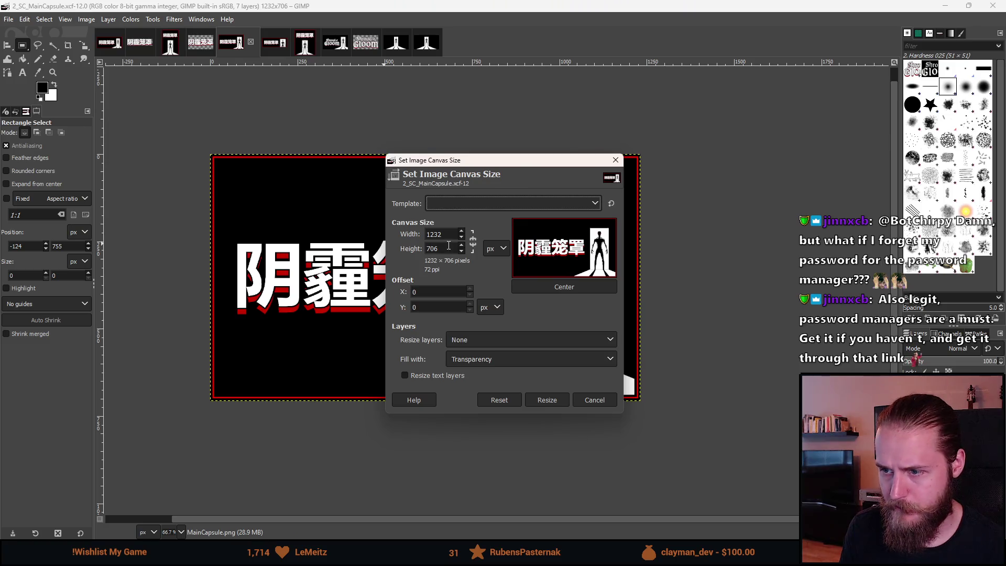
pyautogui.press('Escape')
pyautogui.scroll(10, 401, 229)
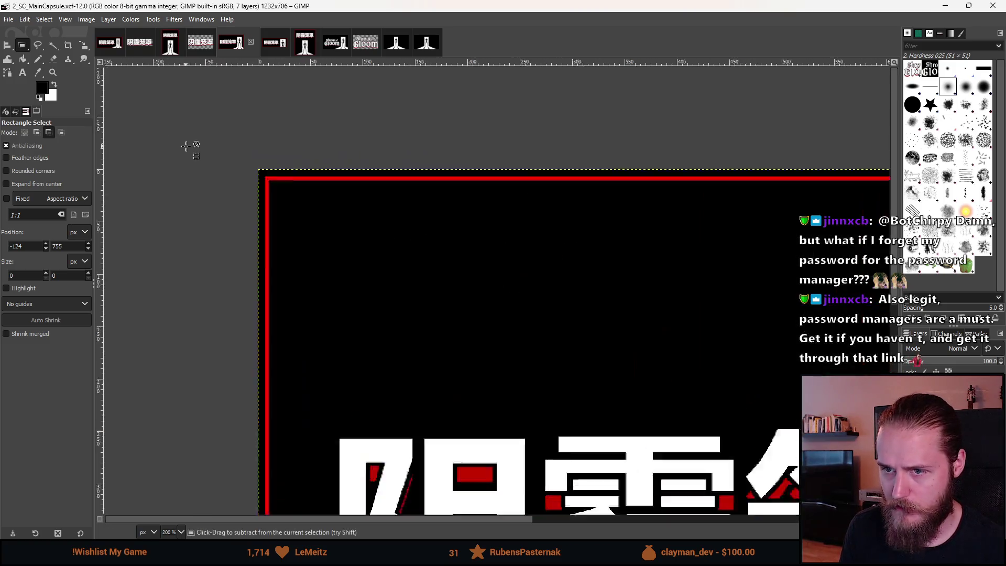
pyautogui.scroll(4, 377, 323)
pyautogui.hscroll(-2, 376, 323)
pyautogui.moveTo(247, 232); pyautogui.dragTo(293, 277)
pyautogui.press('Delete')
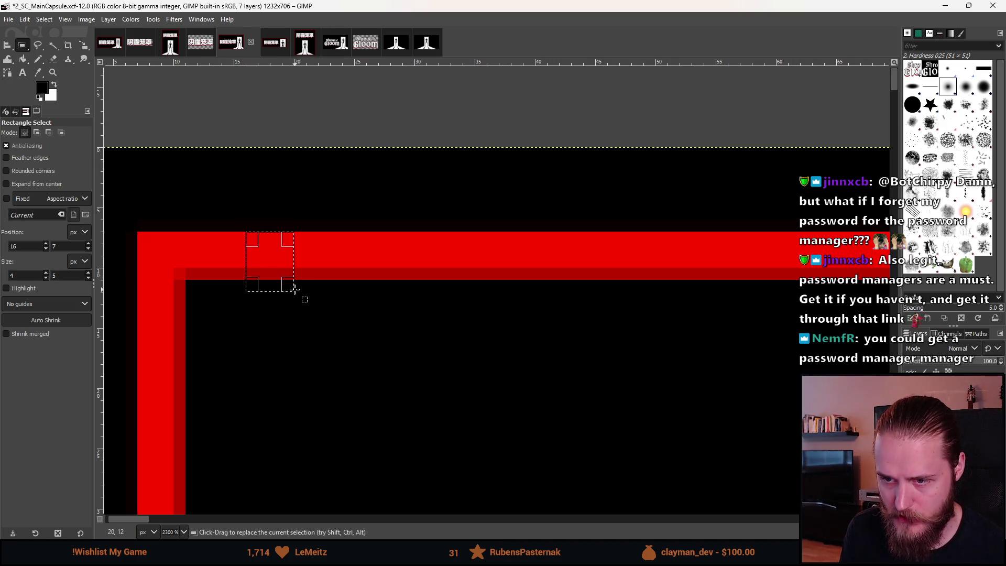
pyautogui.press('2')
pyautogui.click(480, 270)
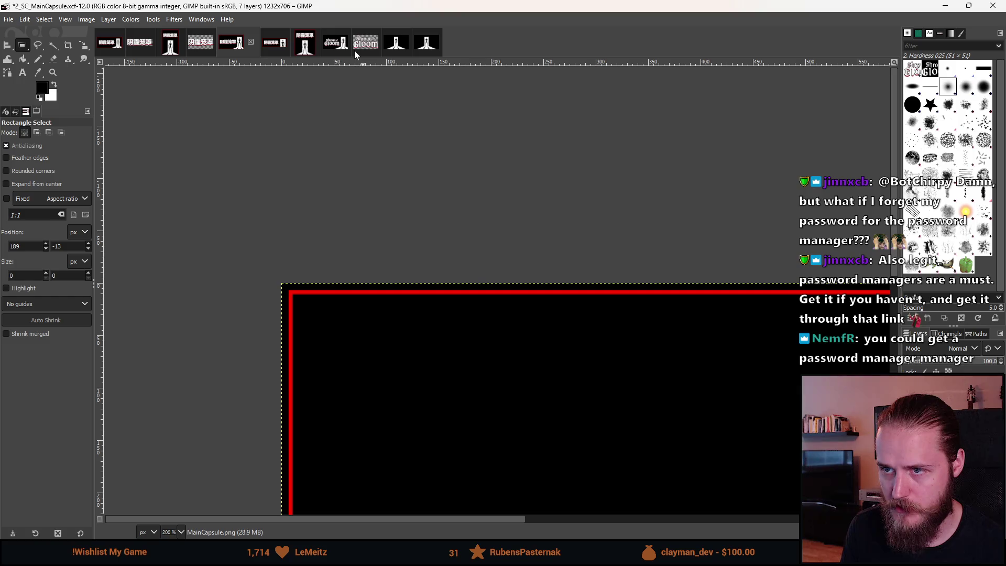
pyautogui.click(392, 47)
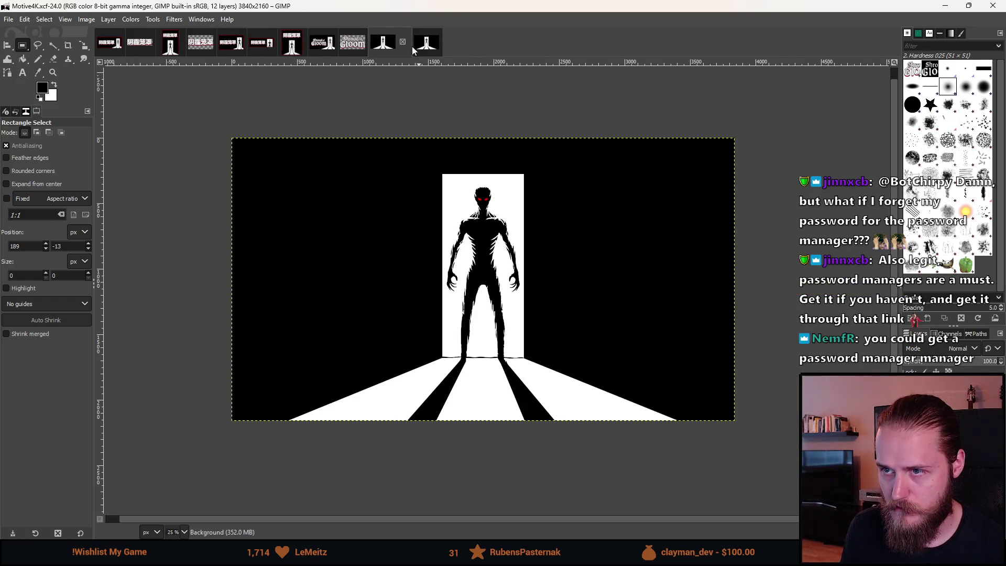
# Select an area covering the whole Shroud of Gloom thumbnail
pyautogui.click(320, 47)
pyautogui.scroll(6, 258, 139)
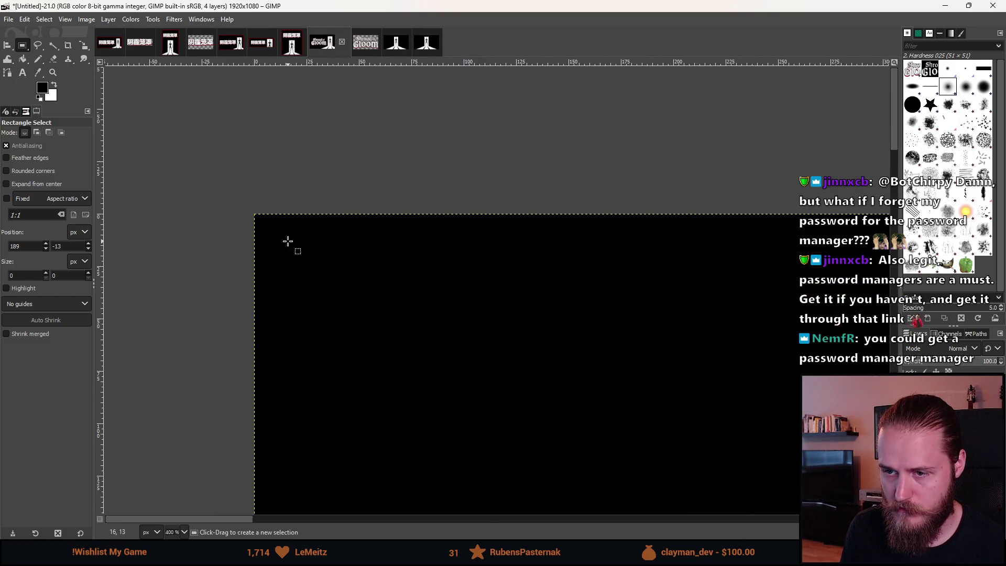
pyautogui.scroll(-2, 281, 234)
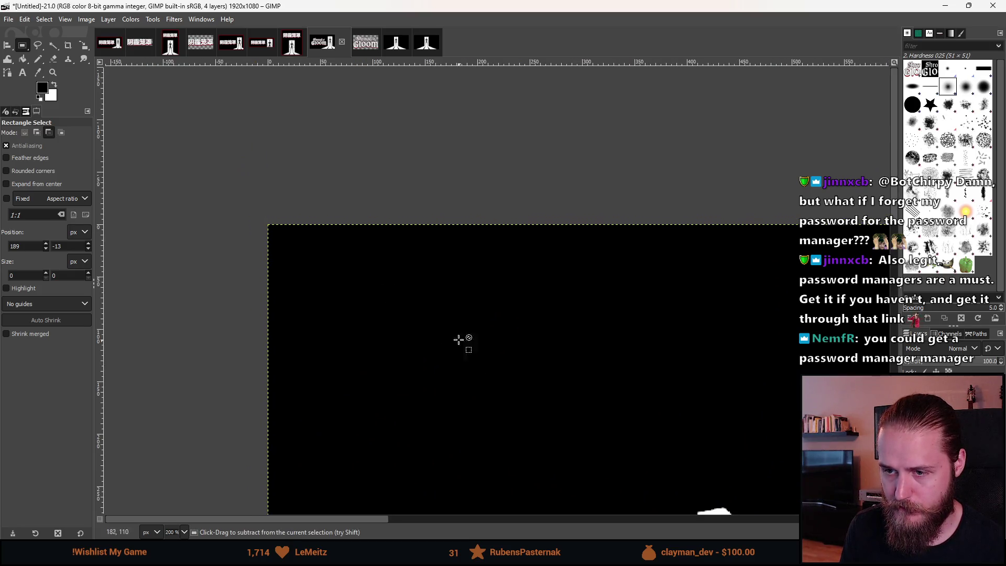
pyautogui.scroll(-4, 461, 343)
pyautogui.moveTo(242, 153); pyautogui.dragTo(816, 489)
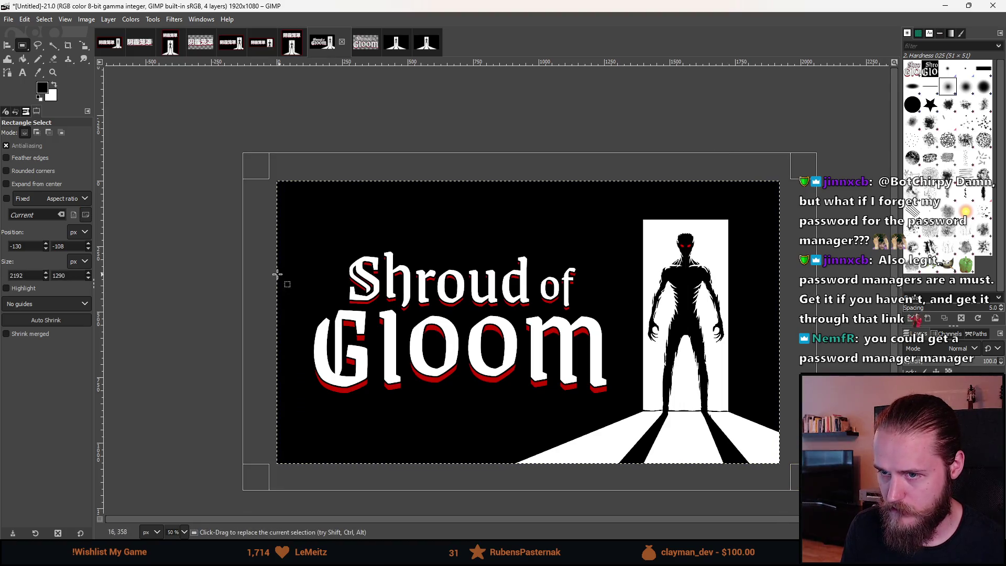
# Shrink the selection inward by 10, then bring up the vertical capsule artwork
pyautogui.rightClick(445, 285)
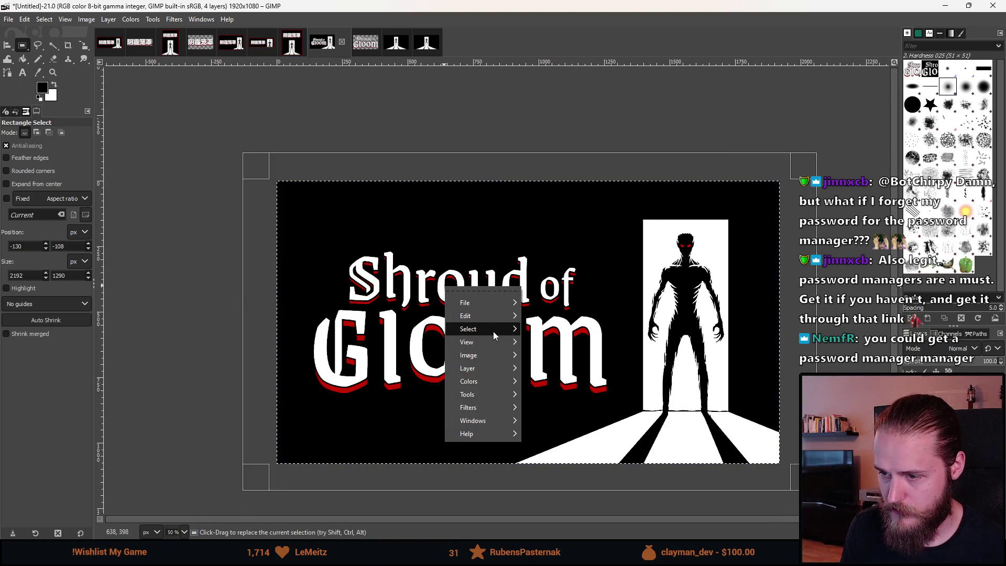
pyautogui.moveTo(494, 330)
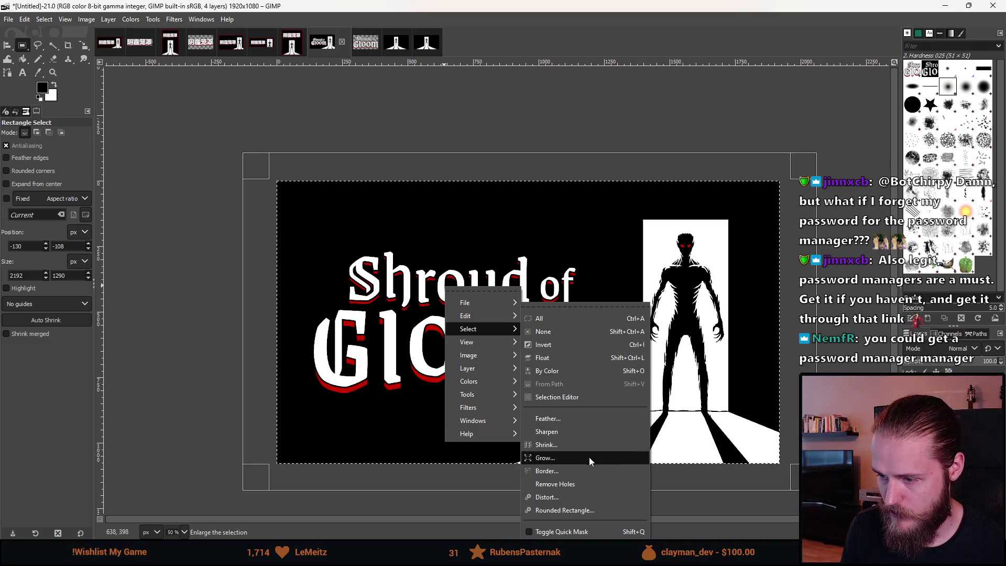
pyautogui.click(582, 444)
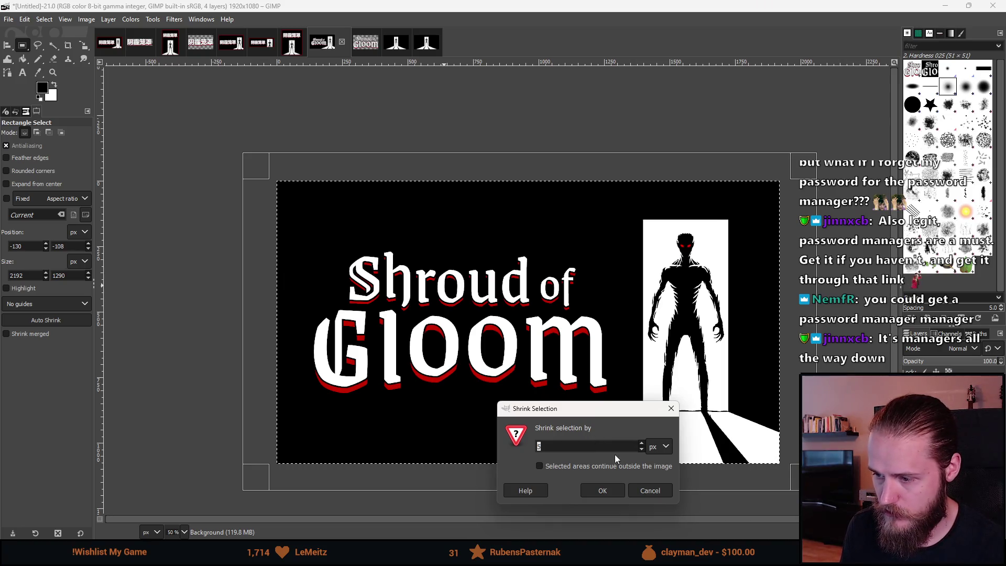
pyautogui.write('10')
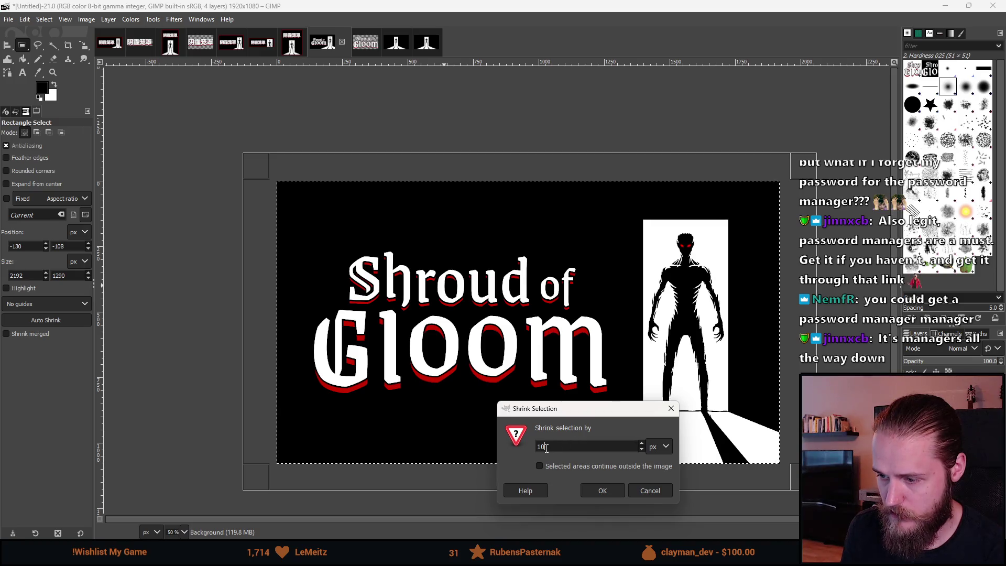
pyautogui.moveTo(546, 449); pyautogui.dragTo(541, 446)
pyautogui.click(600, 490)
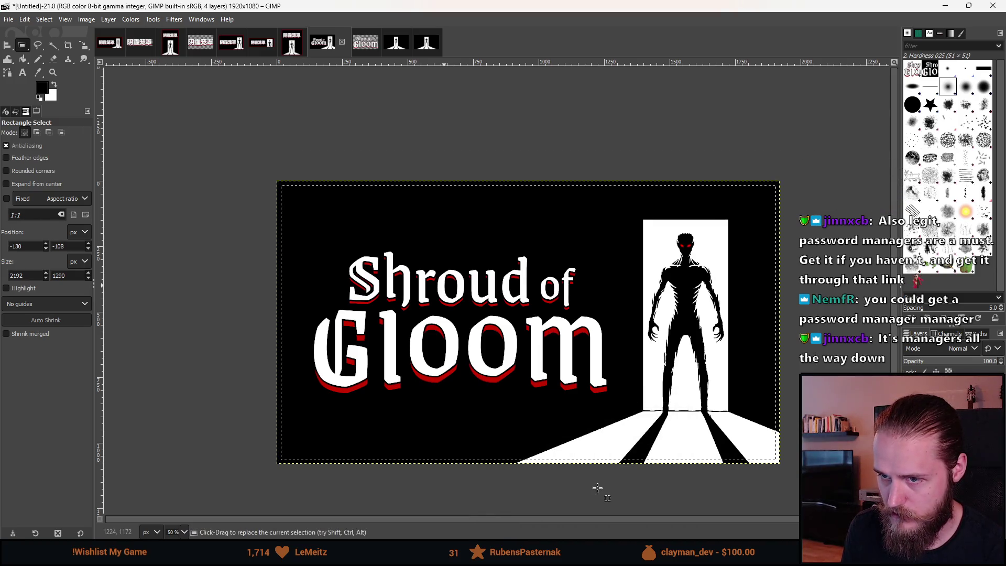
pyautogui.click(286, 46)
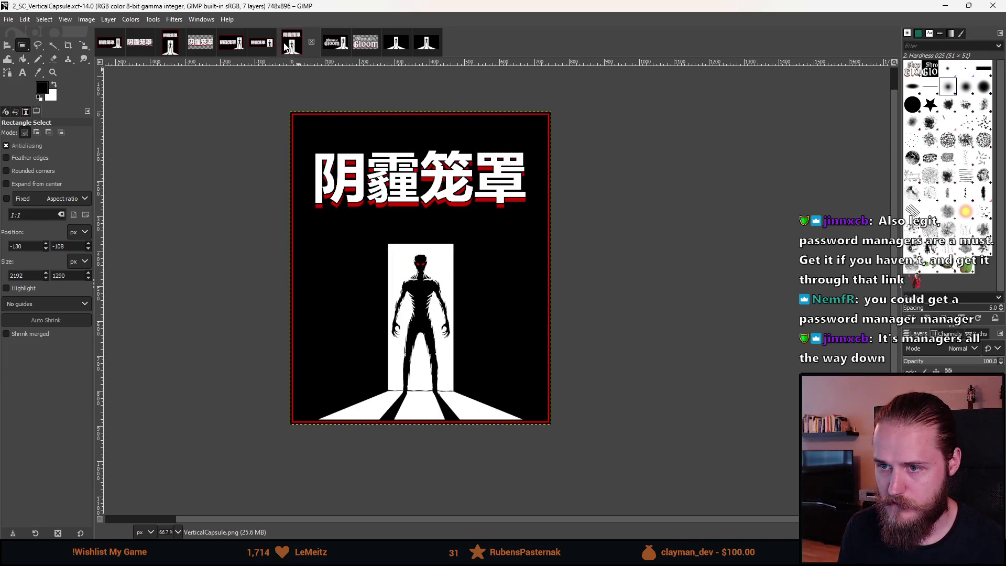
# Shrink the Shroud of Gloom thumbnail's selection slightly further
pyautogui.click(331, 44)
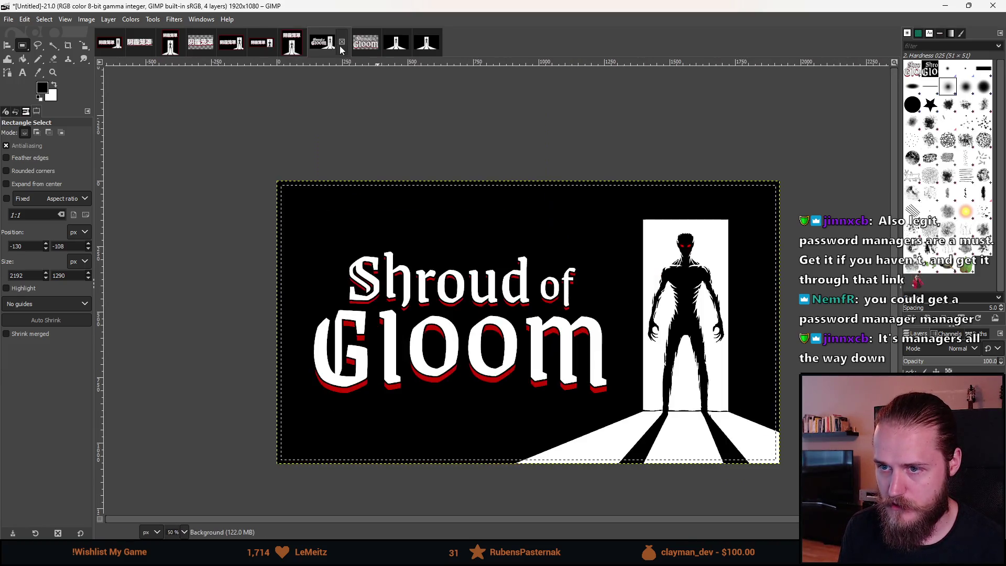
pyautogui.rightClick(405, 261)
pyautogui.moveTo(454, 306)
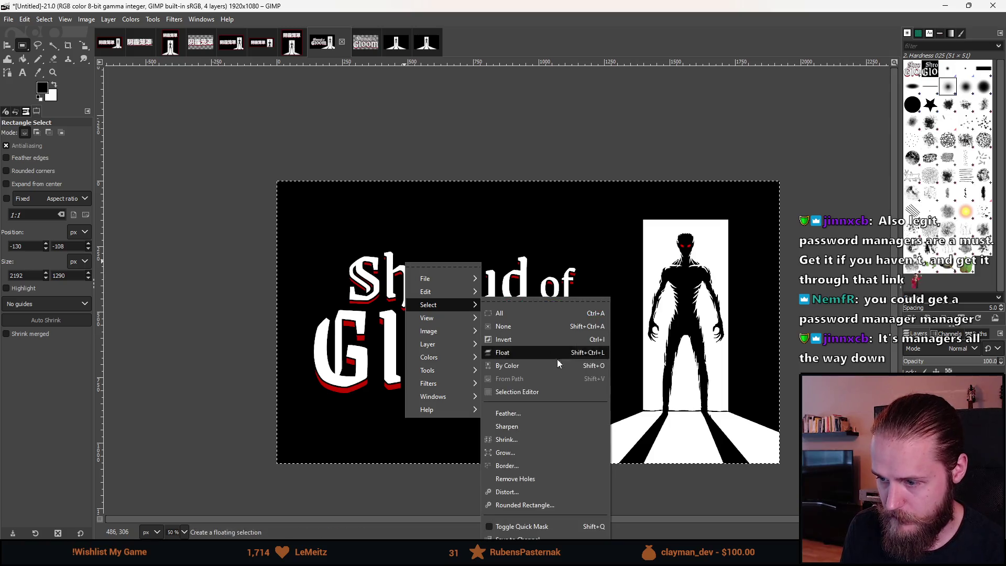
pyautogui.click(520, 448)
pyautogui.click(545, 489)
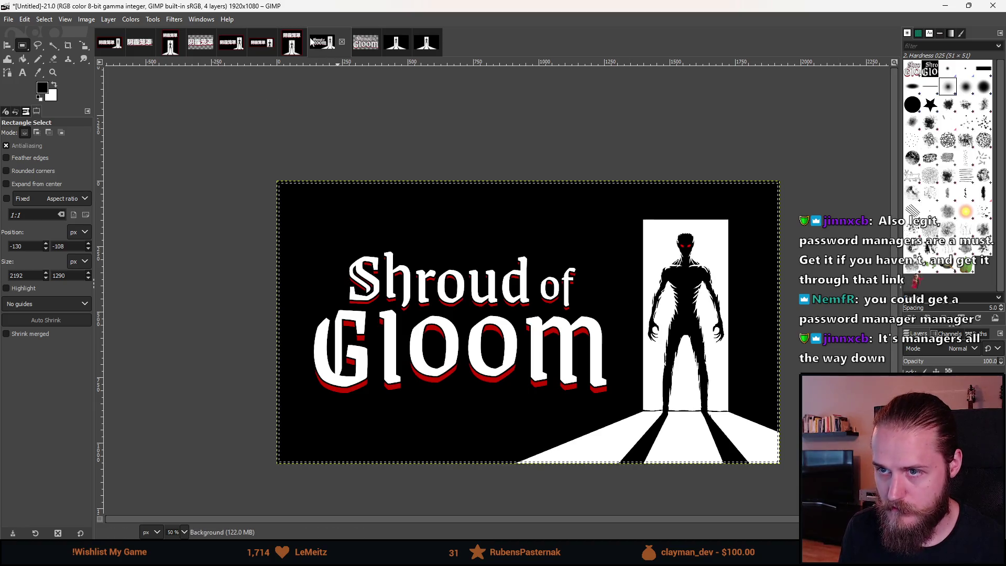
# Compare the vertical and small capsule artwork, then bring up the main capsule with the Color Picker
pyautogui.click(299, 44)
pyautogui.click(335, 45)
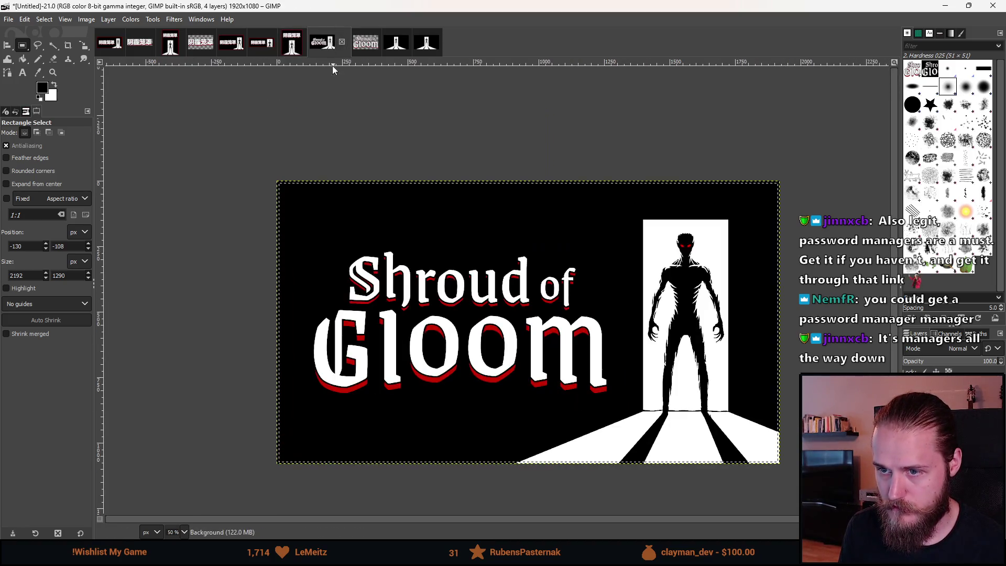
pyautogui.click(256, 38)
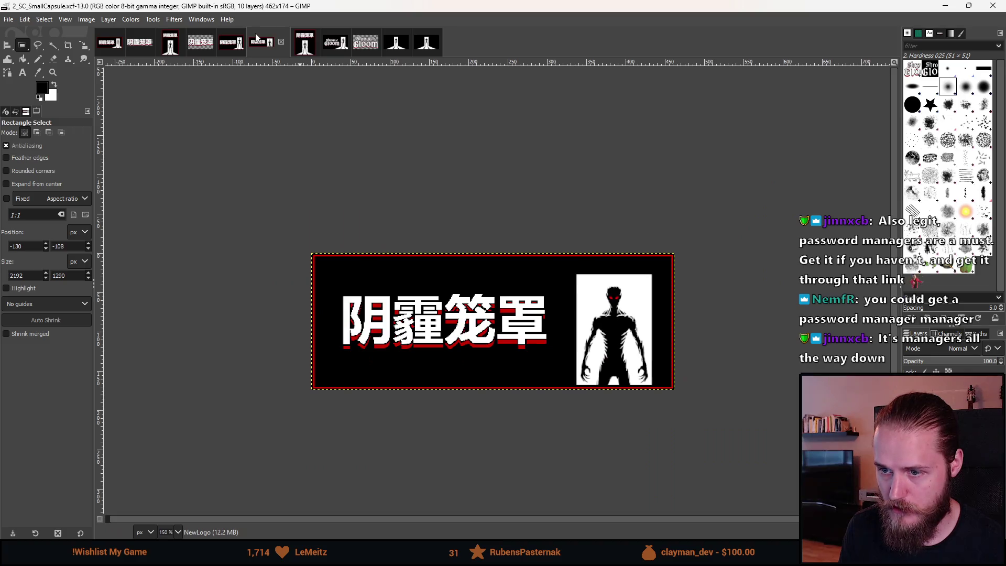
pyautogui.click(336, 45)
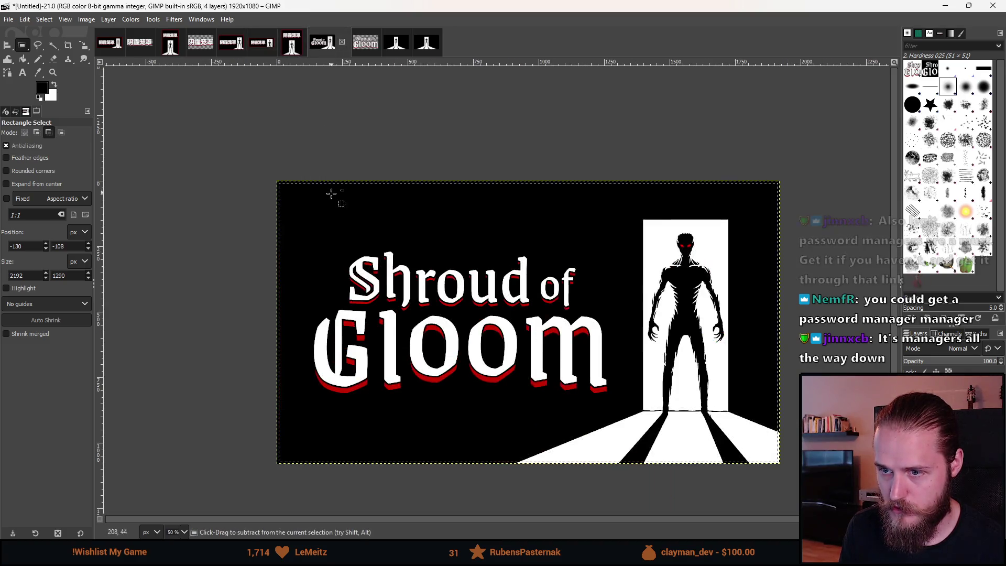
pyautogui.scroll(3, 330, 199)
pyautogui.scroll(-1, 312, 208)
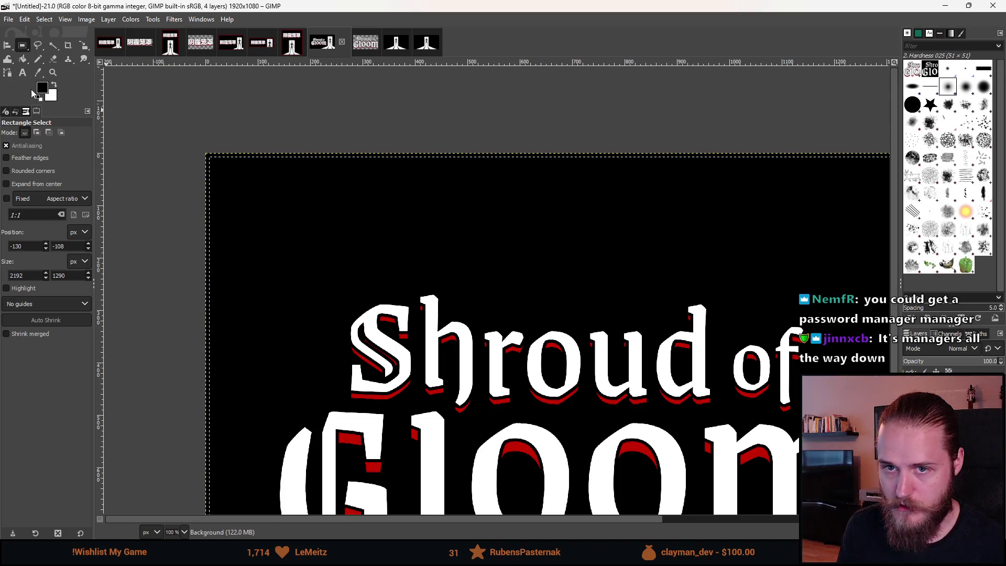
pyautogui.scroll(3, 191, 157)
pyautogui.scroll(-5, 258, 169)
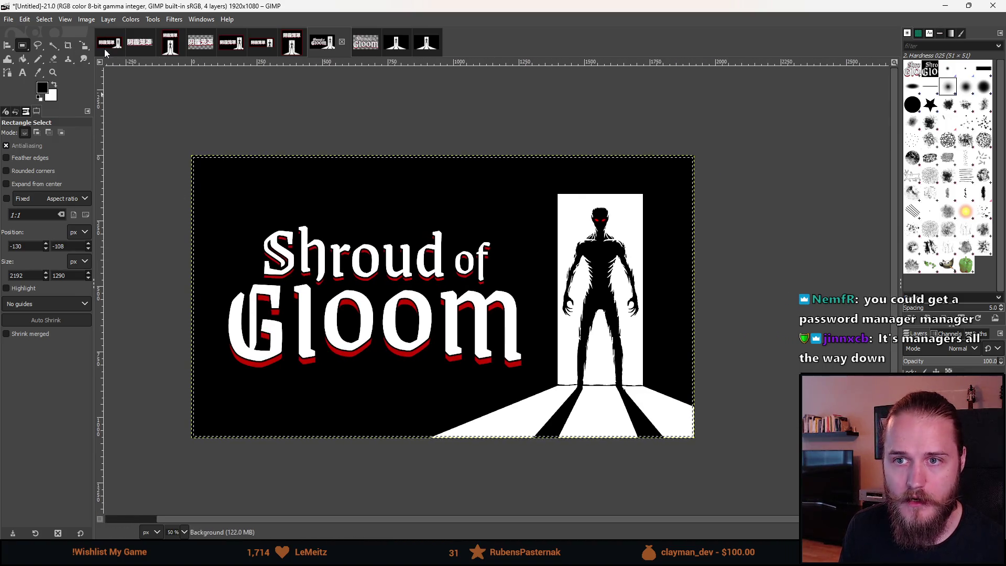
pyautogui.hotkey('alt', '5')
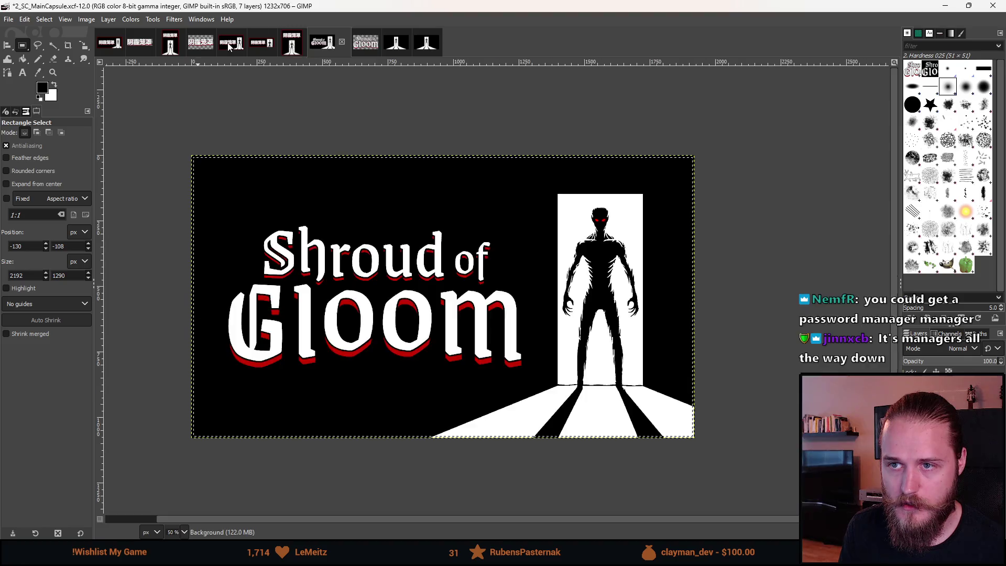
pyautogui.click(38, 72)
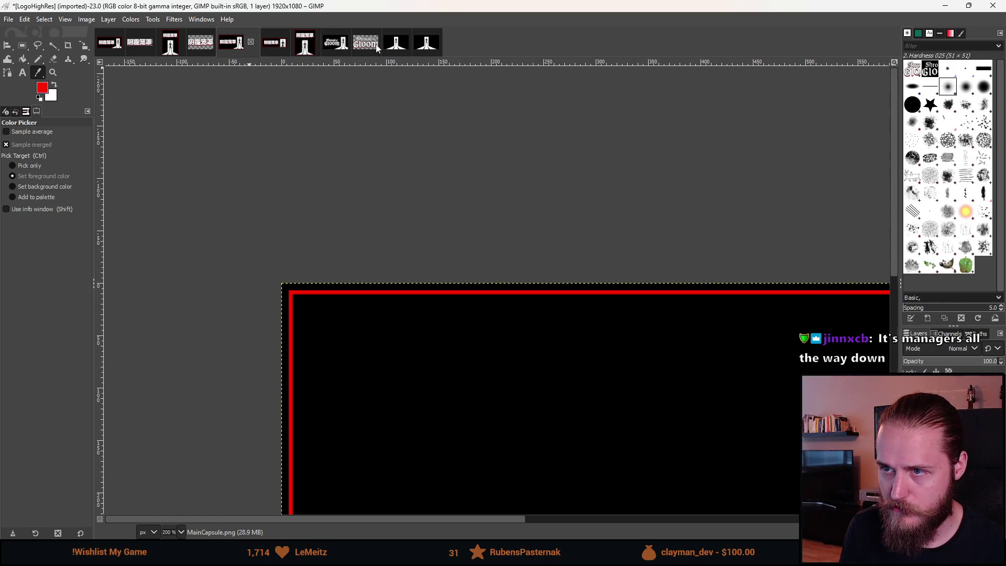
# Try a red pencil stroke on the Shroud of Gloom image, then undo it
pyautogui.click(397, 46)
pyautogui.click(314, 43)
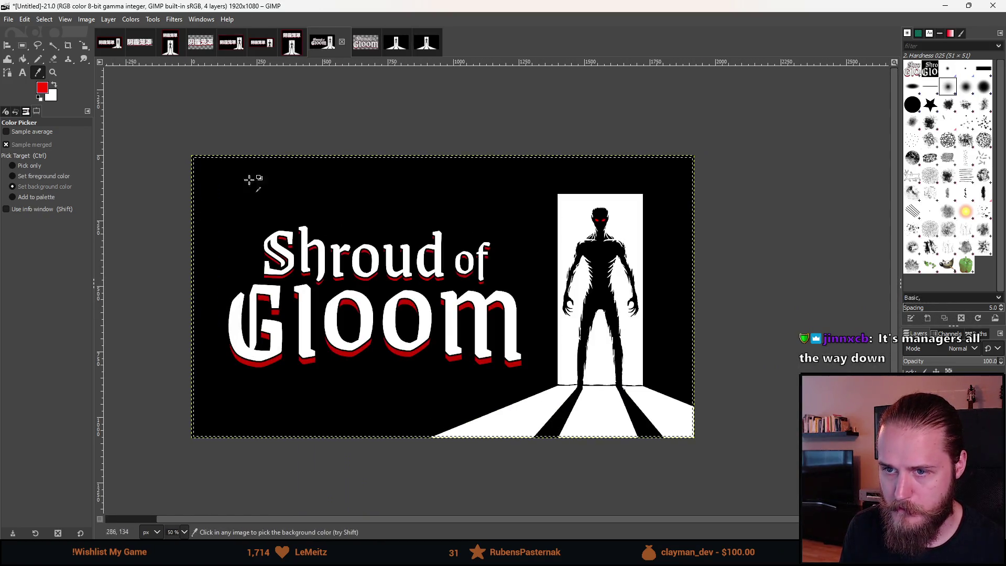
pyautogui.press('n')
pyautogui.moveTo(189, 215)
pyautogui.mouseDown()
pyautogui.moveTo(186, 449)
pyautogui.moveTo(292, 438)
pyautogui.moveTo(281, 209)
pyautogui.mouseUp()
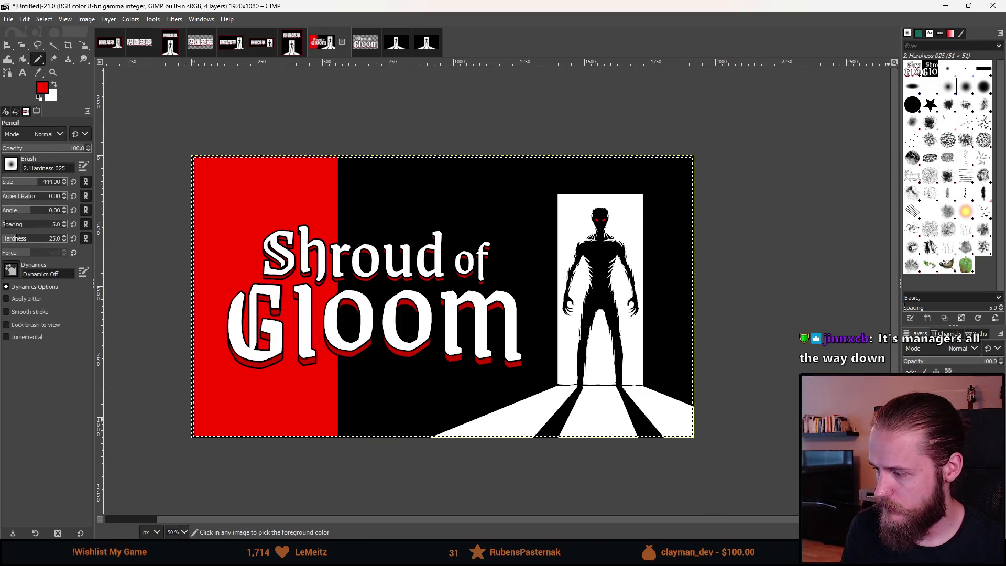
pyautogui.hotkey('ctrl', 'z')
# Add a new 'Outlines' layer and paint it red around the image
pyautogui.hotkey('shift', 'ctrl', 'n')
pyautogui.press('Return')
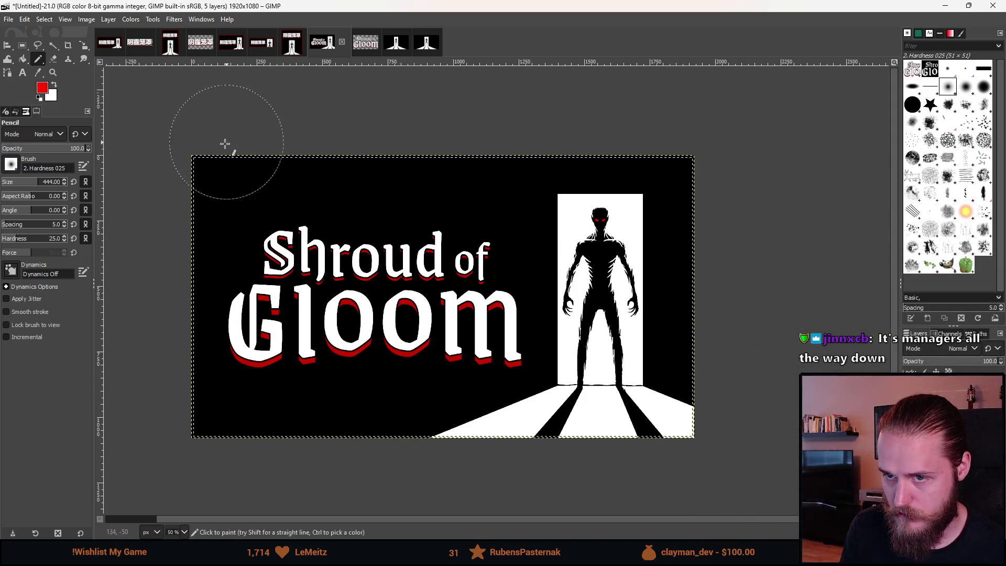
pyautogui.moveTo(205, 136)
pyautogui.mouseDown()
pyautogui.moveTo(253, 150)
pyautogui.moveTo(618, 157)
pyautogui.moveTo(709, 352)
pyautogui.moveTo(725, 452)
pyautogui.moveTo(245, 442)
pyautogui.mouseUp()
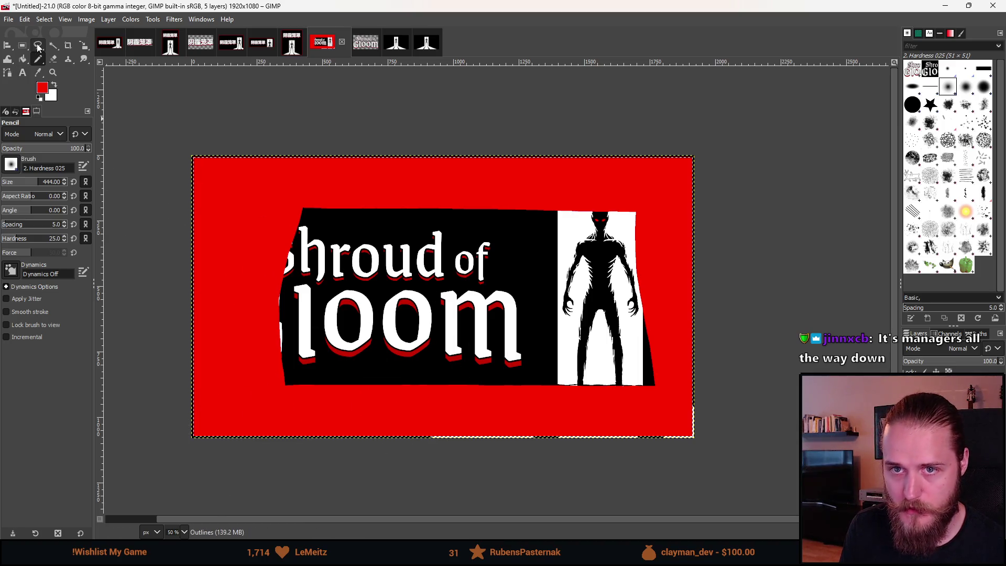
# Shrink the selection inward and delete the red inside it, leaving a thin border
pyautogui.rightClick(355, 313)
pyautogui.moveTo(398, 355)
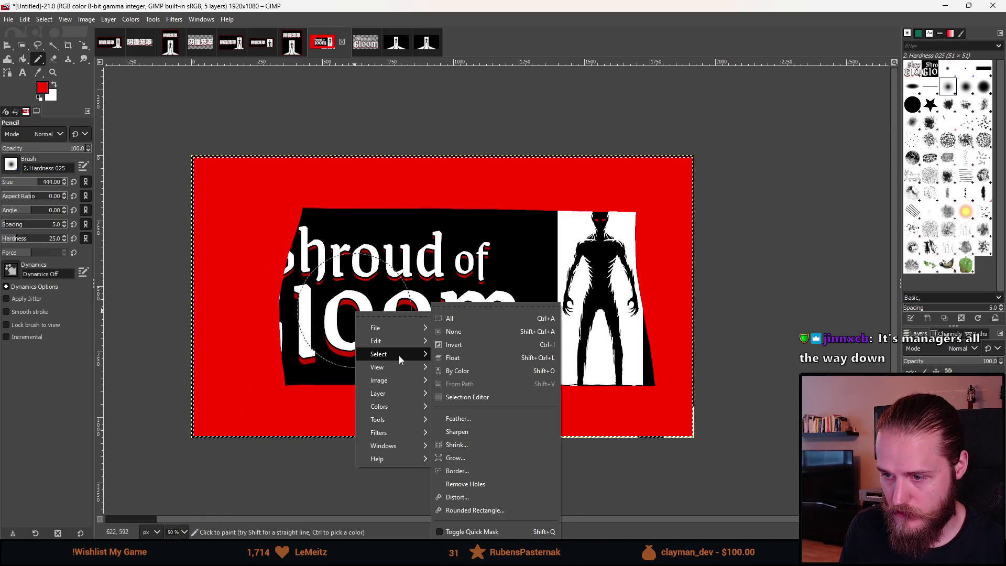
pyautogui.click(490, 445)
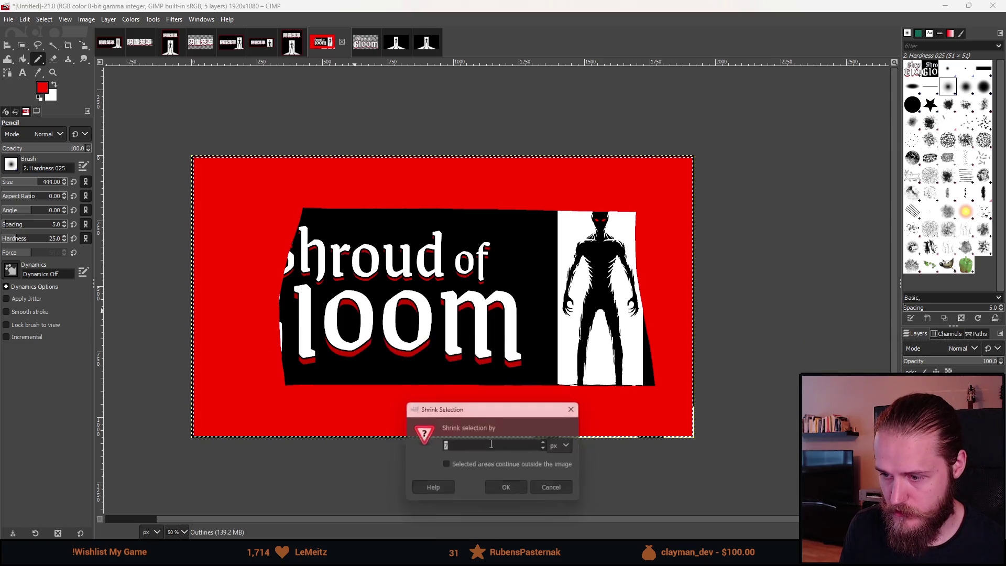
pyautogui.click(509, 490)
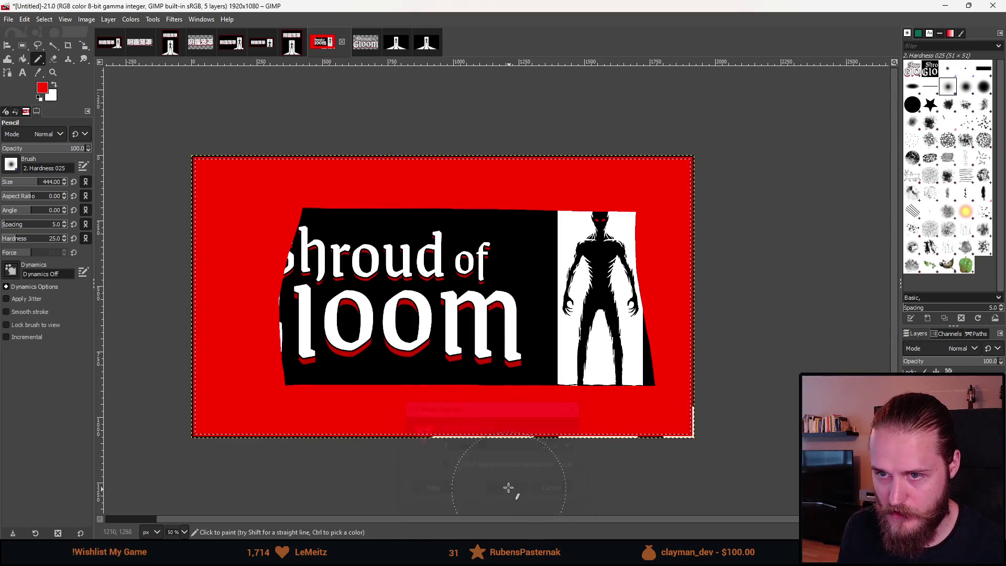
pyautogui.press('e')
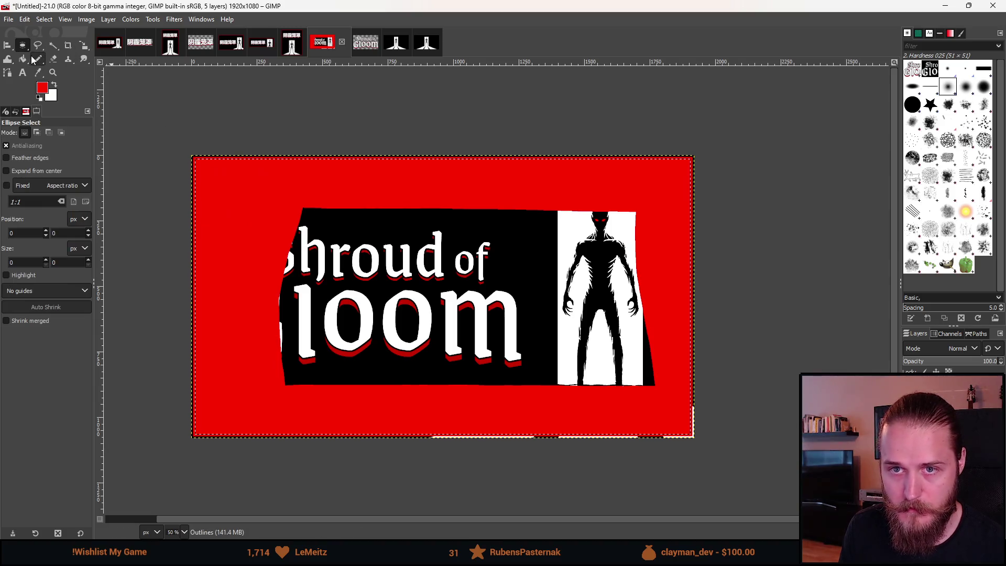
pyautogui.hotkey('shift', 'e')
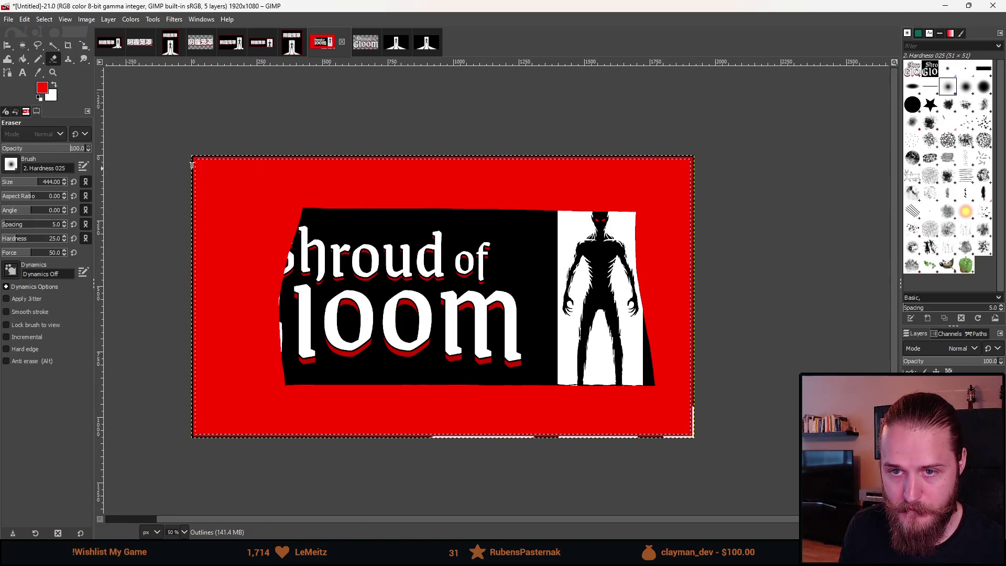
pyautogui.moveTo(207, 135); pyautogui.dragTo(194, 460)
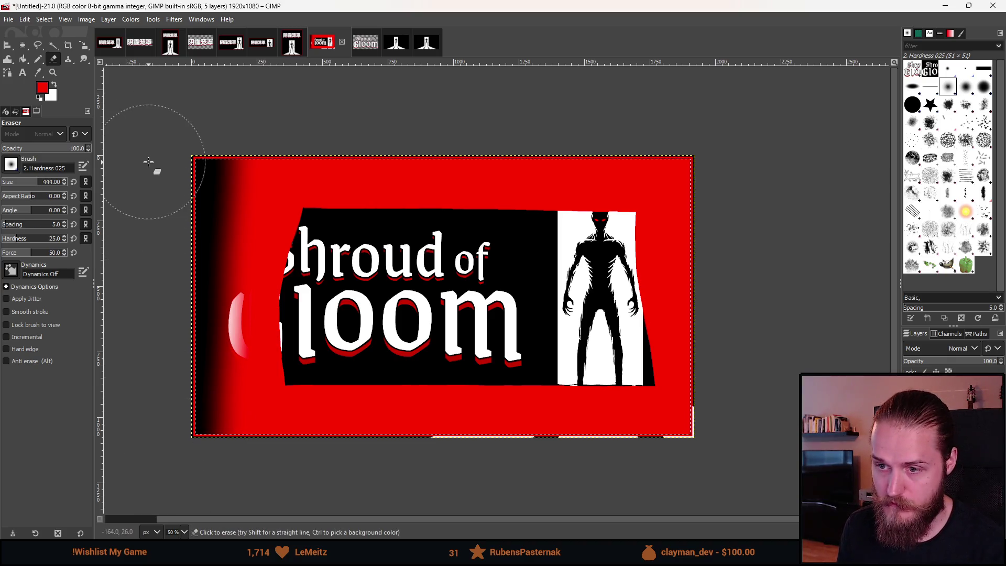
pyautogui.press('Delete')
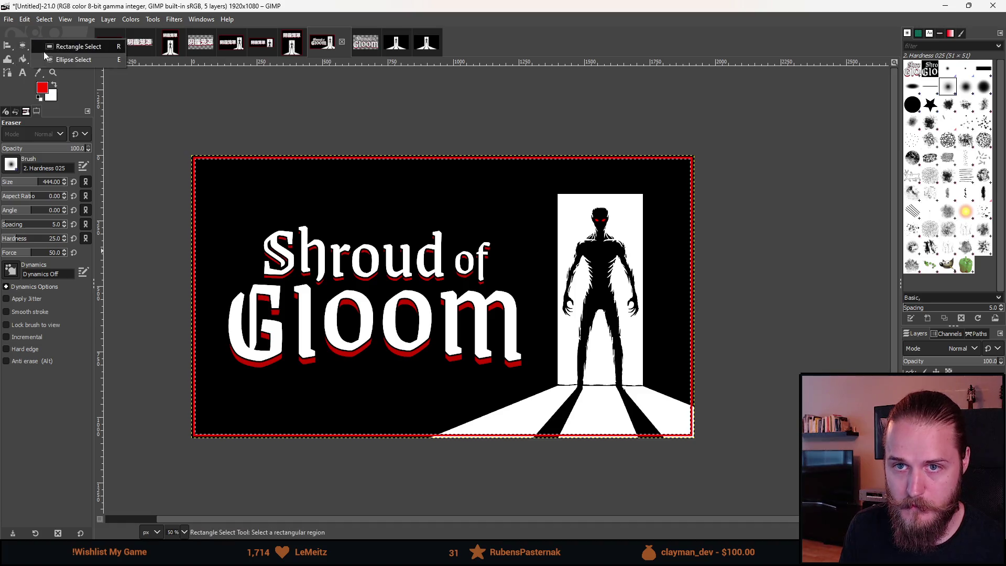
# Clear the selection and zoom out to see the whole framed image
pyautogui.click(22, 45)
pyautogui.click(185, 118)
pyautogui.press('-')
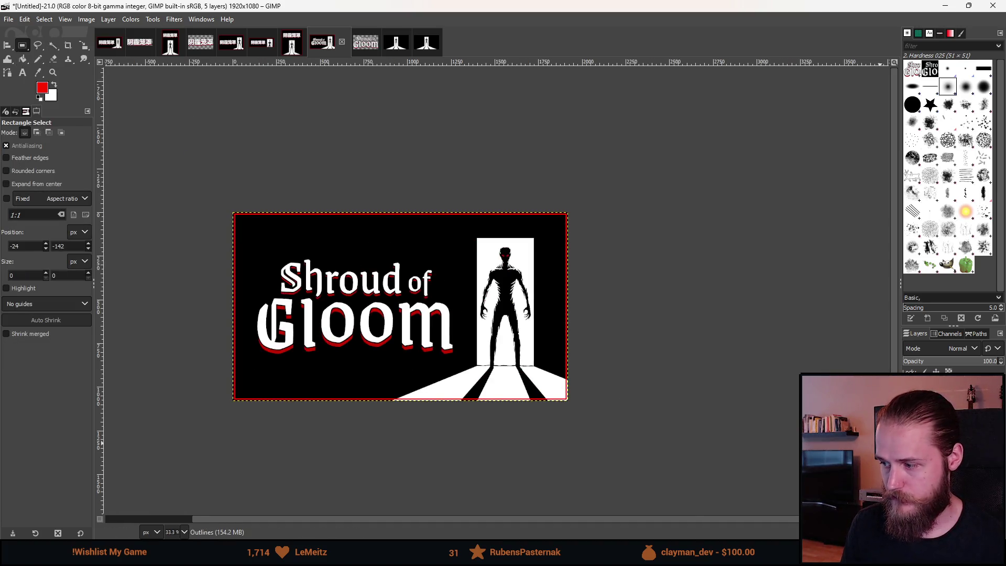
pyautogui.scroll(1, 285, 224)
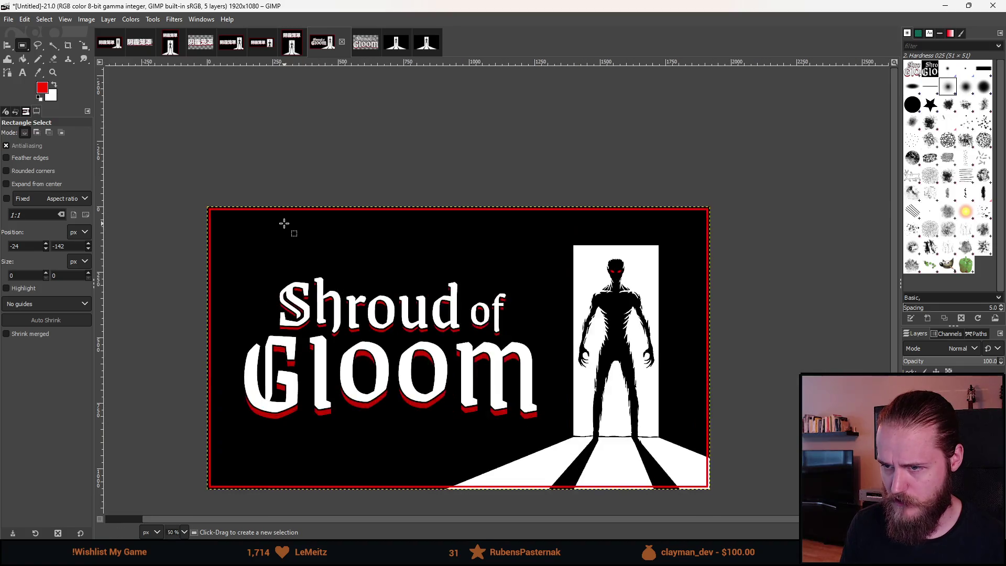
pyautogui.scroll(1, 272, 314)
pyautogui.scroll(-3, 361, 294)
pyautogui.hscroll(2, 361, 294)
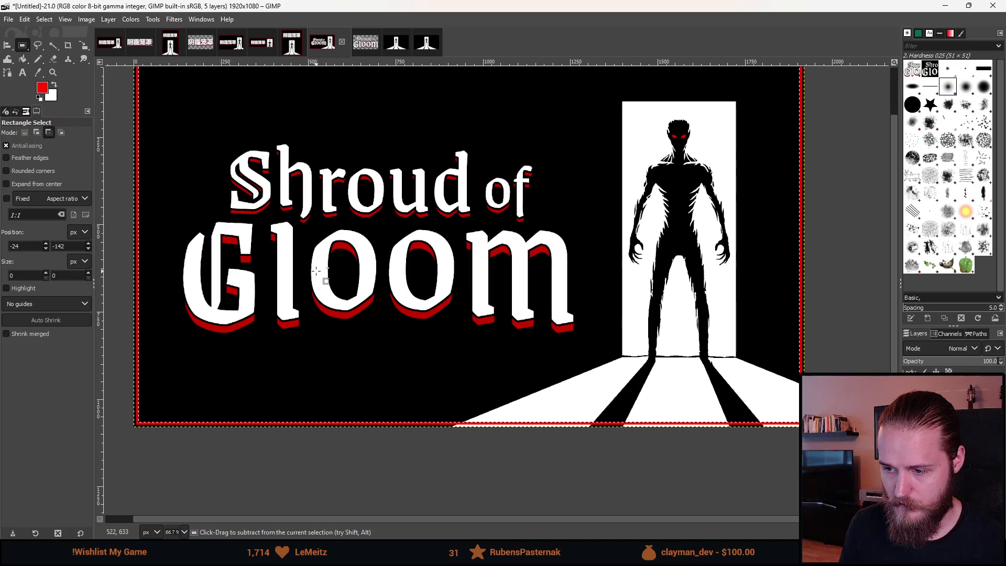
# Reset colours to black and white, check the layers, and paint black over the floor and doorway
pyautogui.click(36, 61)
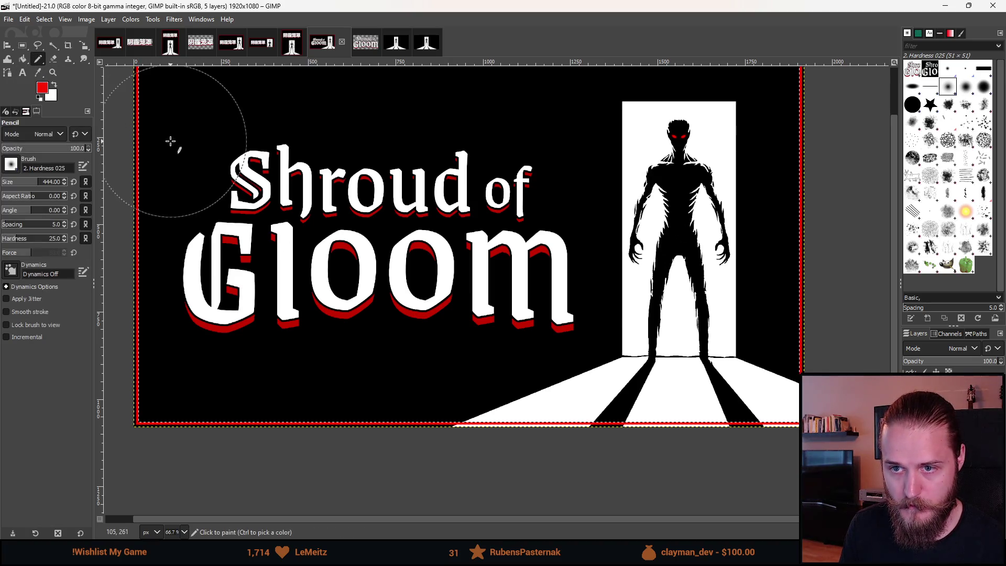
pyautogui.press('d')
pyautogui.scroll(-1, 257, 268)
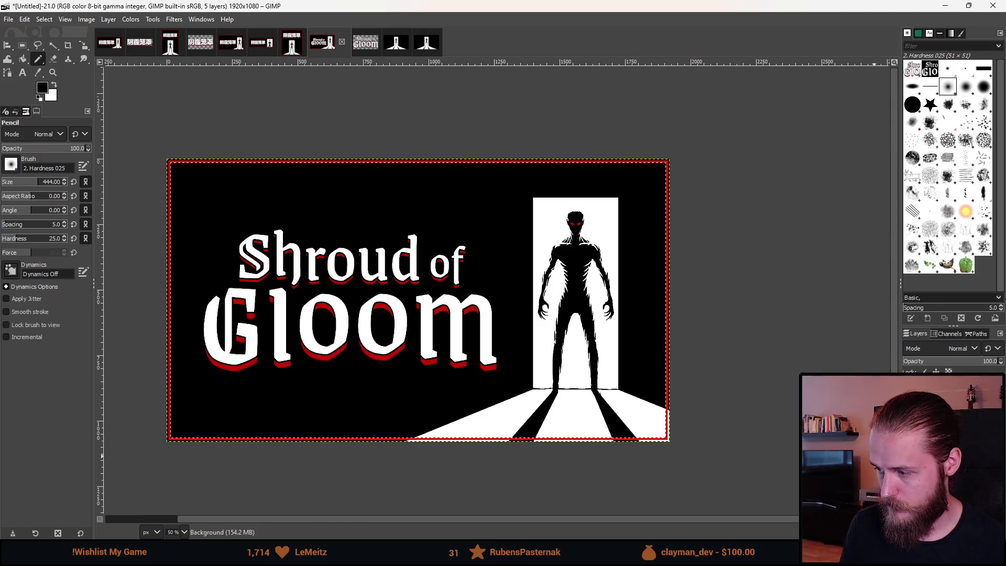
pyautogui.hotkey('ctrl', 'z')
pyautogui.hotkey('ctrl', 'y')
pyautogui.hotkey('ctrl', 'z')
pyautogui.hotkey('ctrl', 'y')
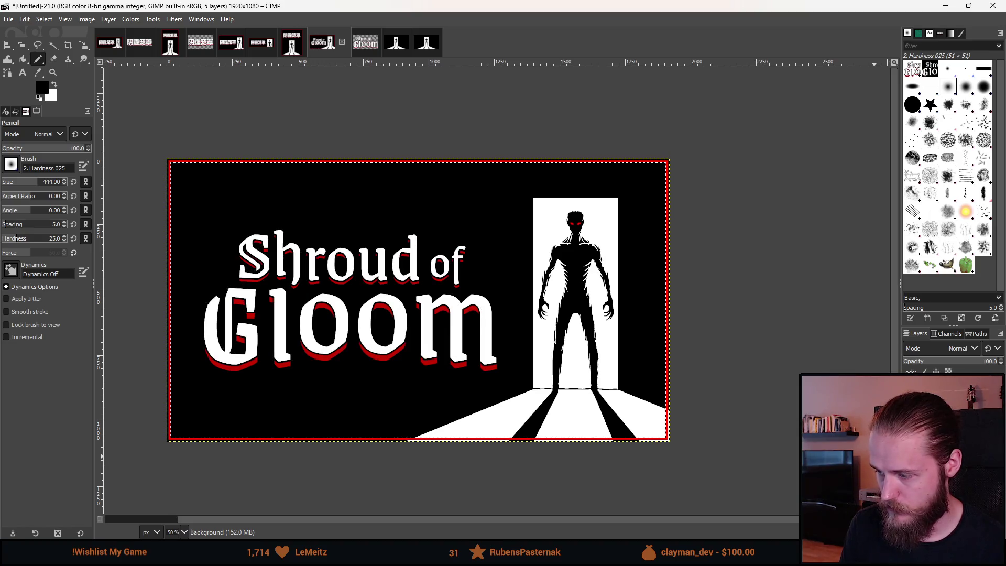
pyautogui.hotkey('ctrl', 'z')
pyautogui.hotkey('ctrl', 'y')
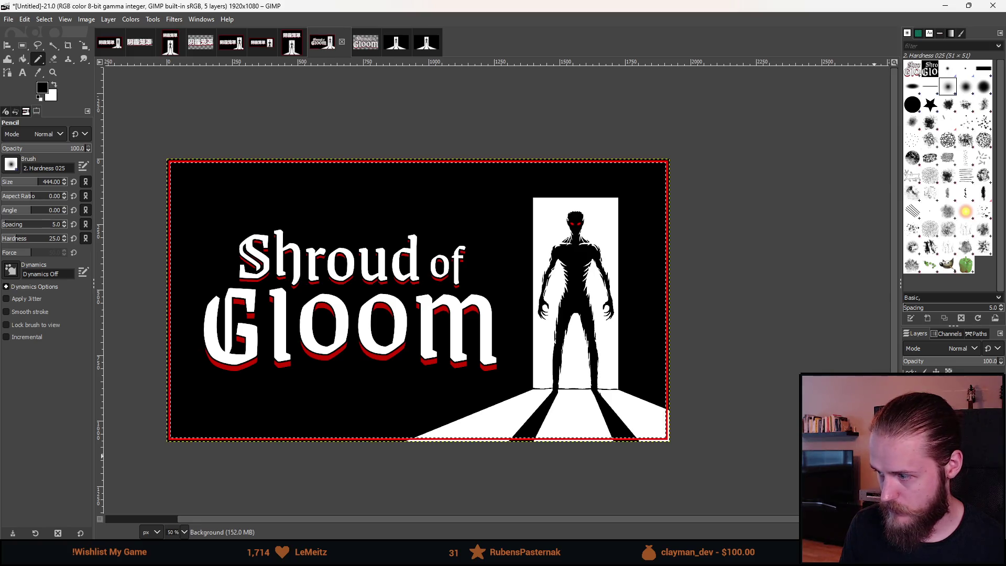
pyautogui.moveTo(191, 438); pyautogui.dragTo(677, 418)
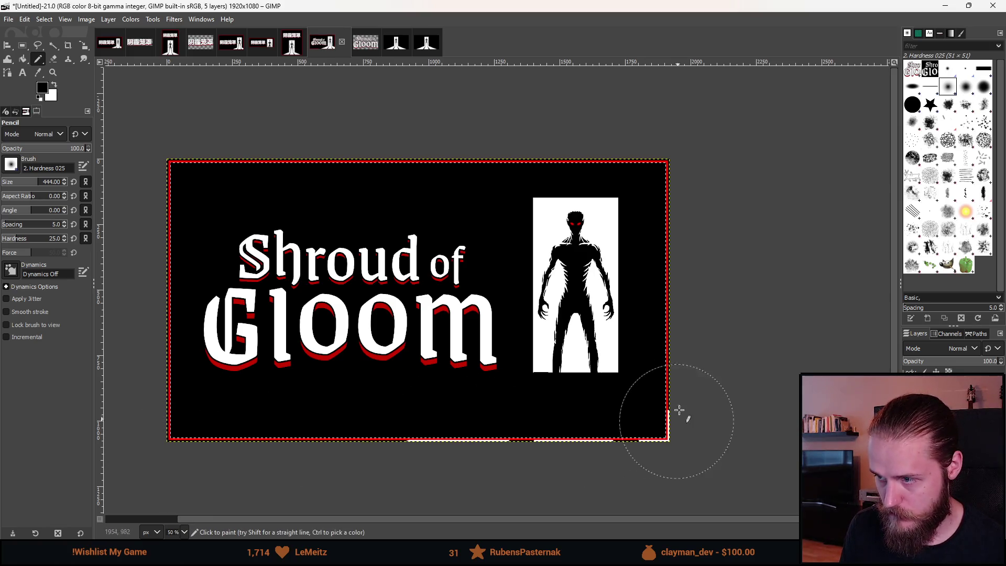
pyautogui.moveTo(666, 146)
pyautogui.mouseDown()
pyautogui.moveTo(152, 144)
pyautogui.moveTo(206, 474)
pyautogui.mouseUp()
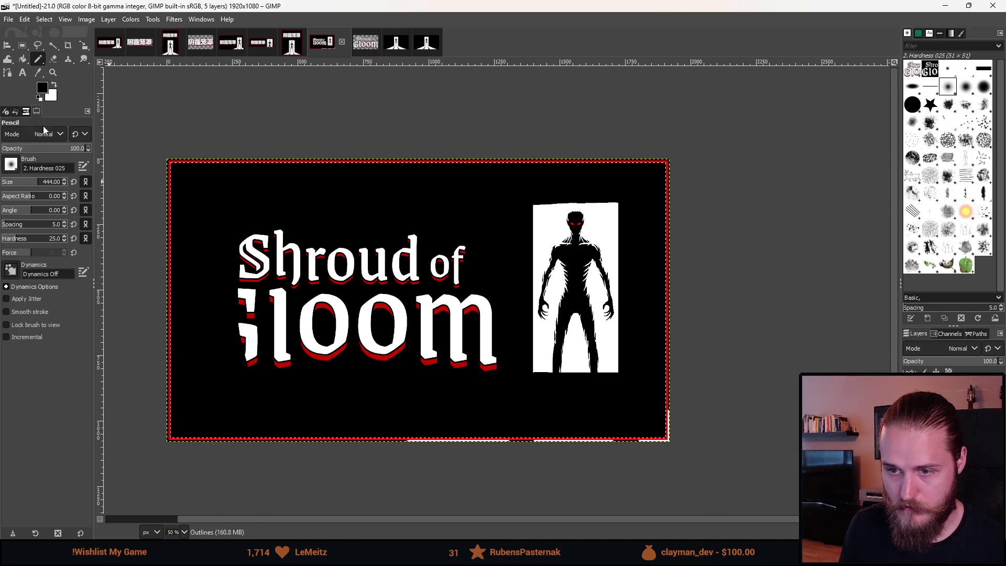
# Shrink the selection inside the border and undo the stray black pencil strokes
pyautogui.rightClick(261, 228)
pyautogui.moveTo(304, 272)
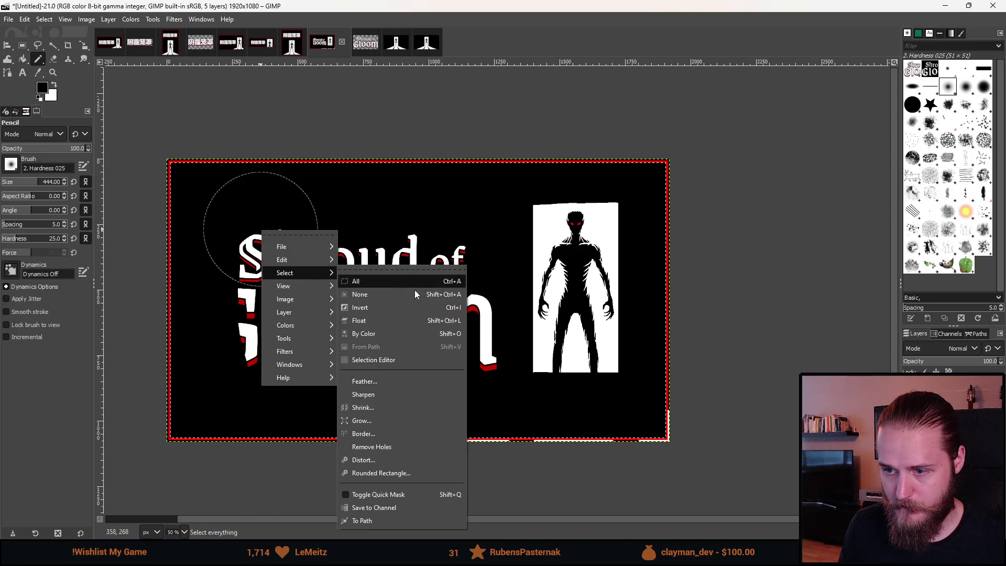
pyautogui.click(391, 407)
pyautogui.click(410, 450)
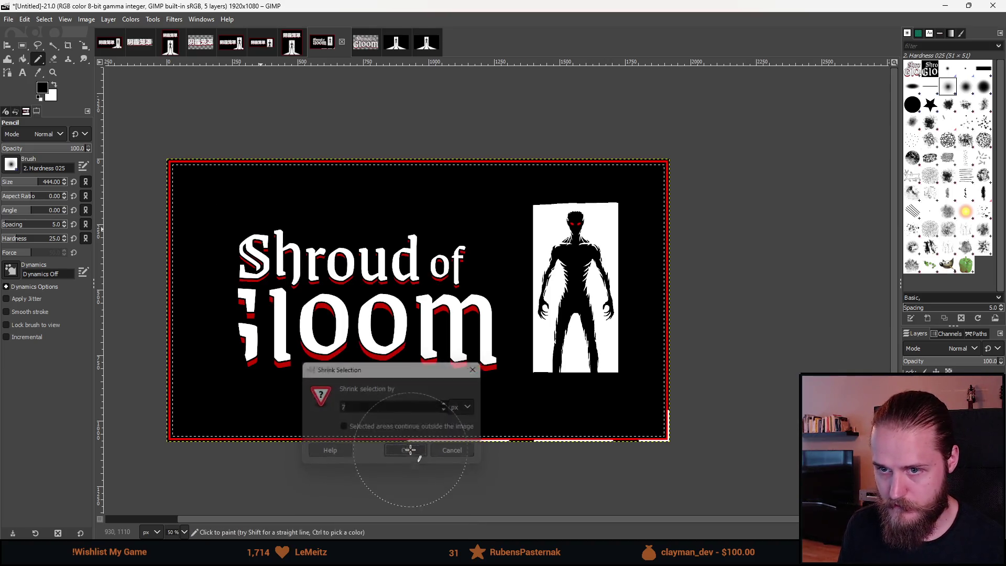
pyautogui.hotkey('ctrl', 'z')
pyautogui.hotkey('ctrl', 'z')
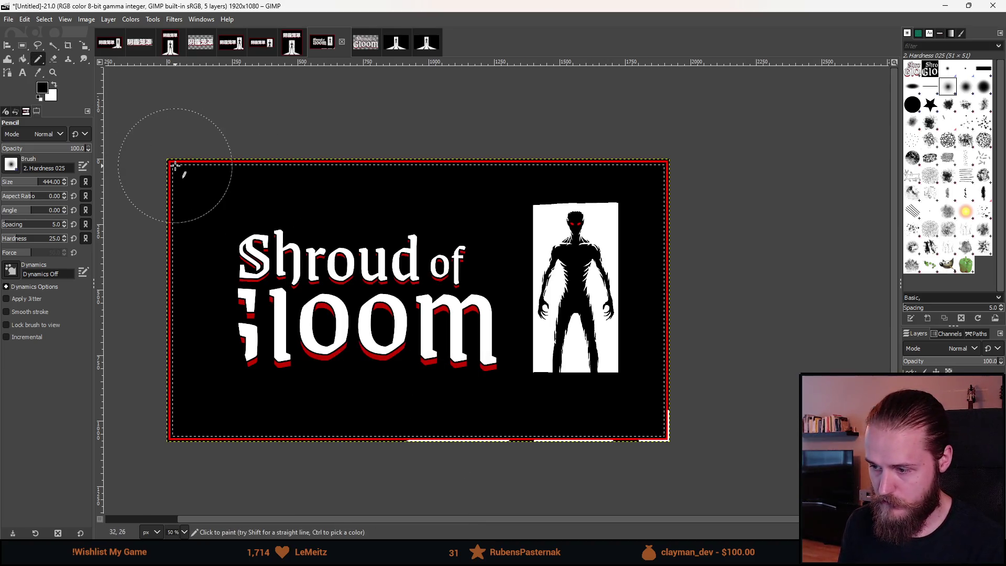
# Bucket-fill the white strip under the bottom red bar with black
pyautogui.click(22, 45)
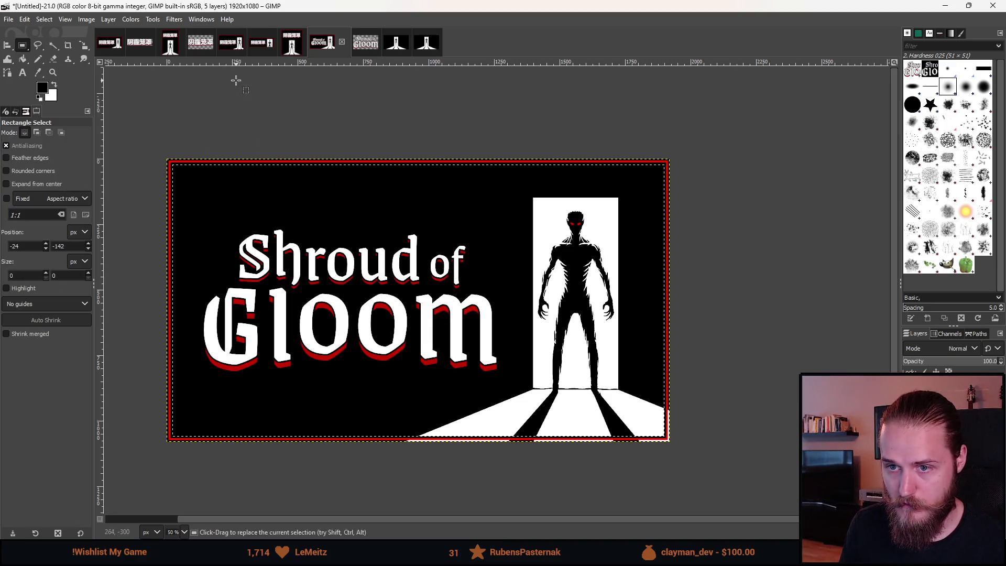
pyautogui.scroll(-2, 375, 317)
pyautogui.scroll(3, 393, 360)
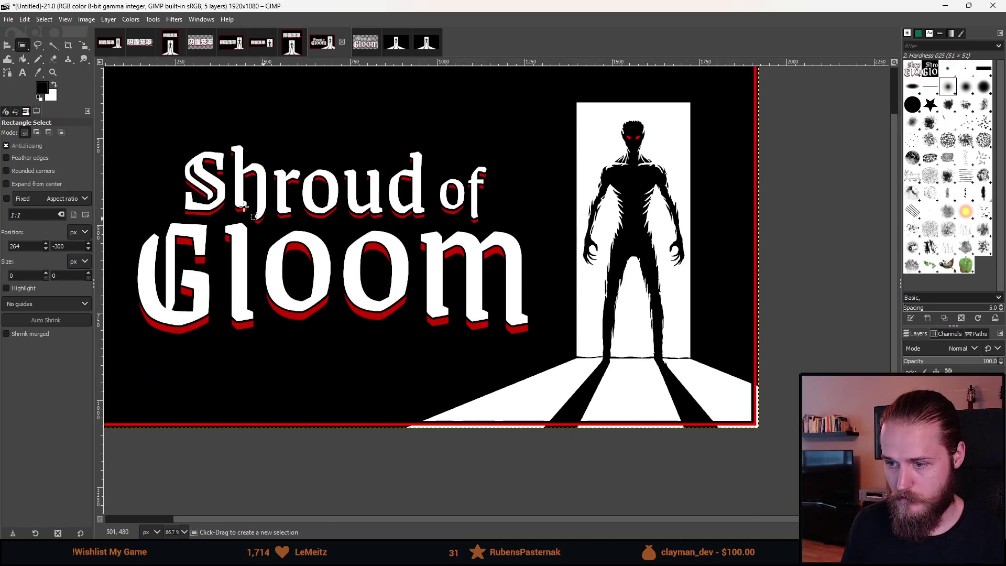
pyautogui.click(23, 60)
pyautogui.scroll(4, 377, 382)
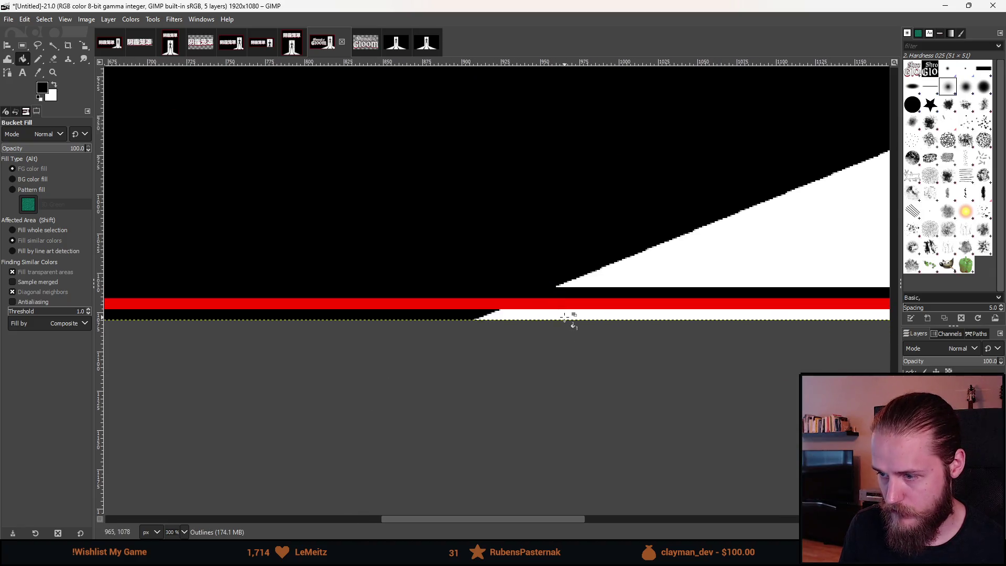
pyautogui.click(565, 314)
pyautogui.scroll(-5, 561, 366)
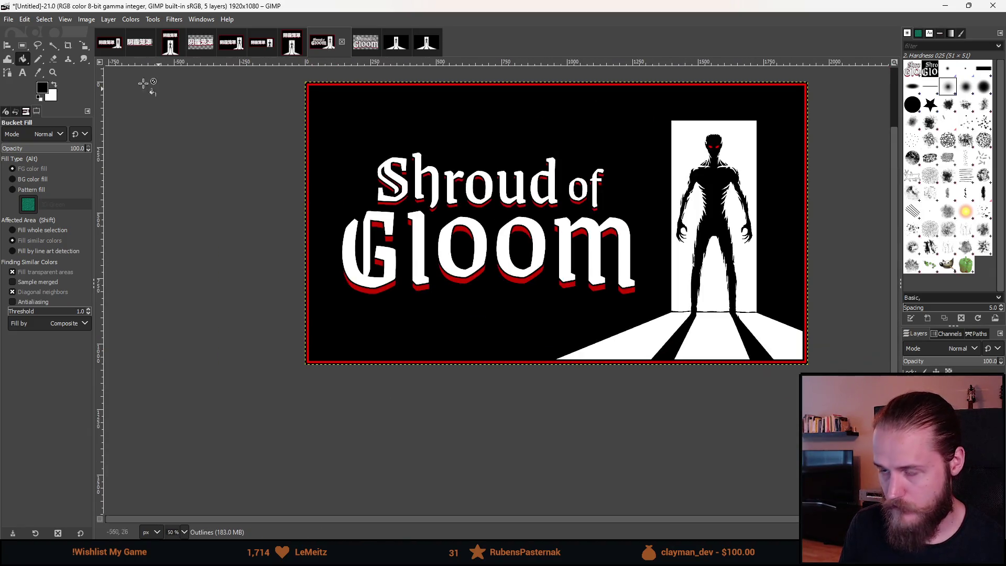
# Turn off Show Layer Boundary so the red frame shows cleanly, then zoom back to 66.7%
pyautogui.press('r')
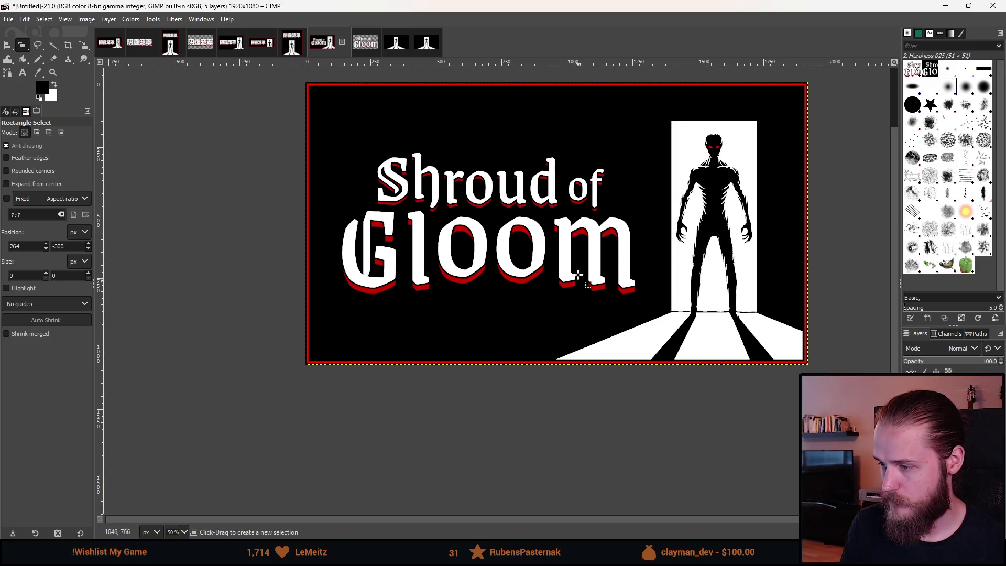
pyautogui.scroll(2, 472, 317)
pyautogui.hscroll(4, 471, 317)
pyautogui.scroll(-3, 472, 317)
pyautogui.rightClick(471, 322)
pyautogui.press('Escape')
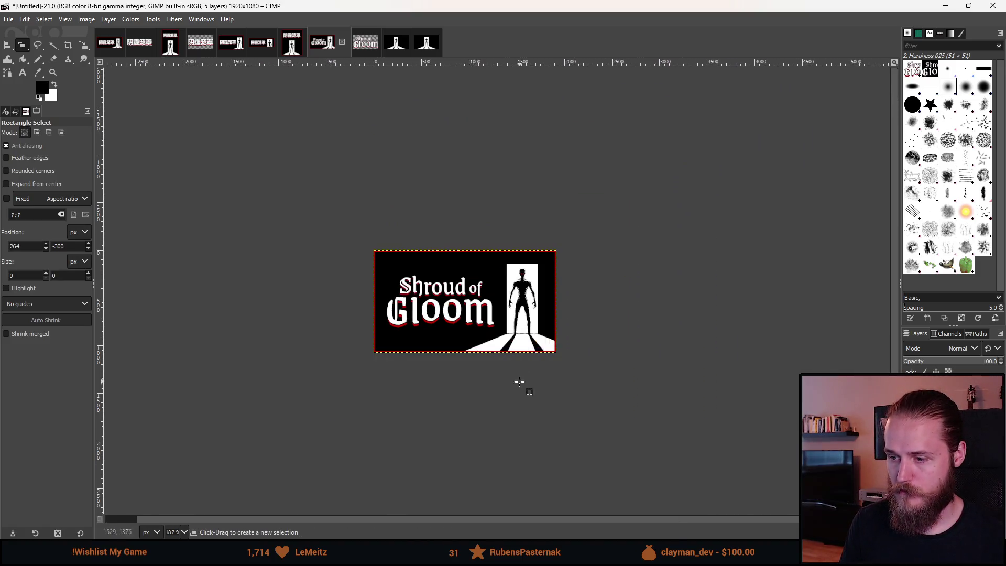
pyautogui.rightClick(489, 310)
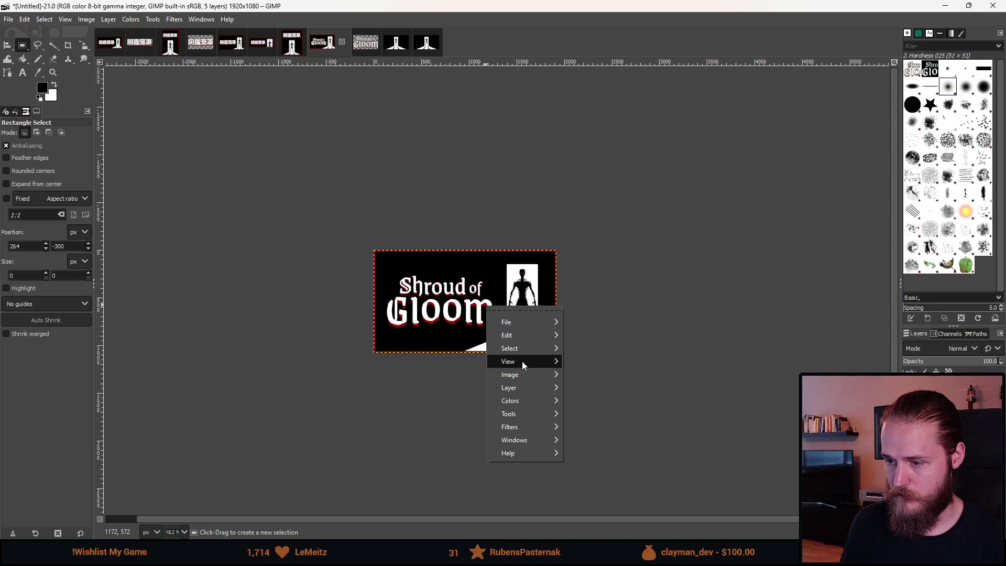
pyautogui.moveTo(521, 360)
pyautogui.click(612, 370)
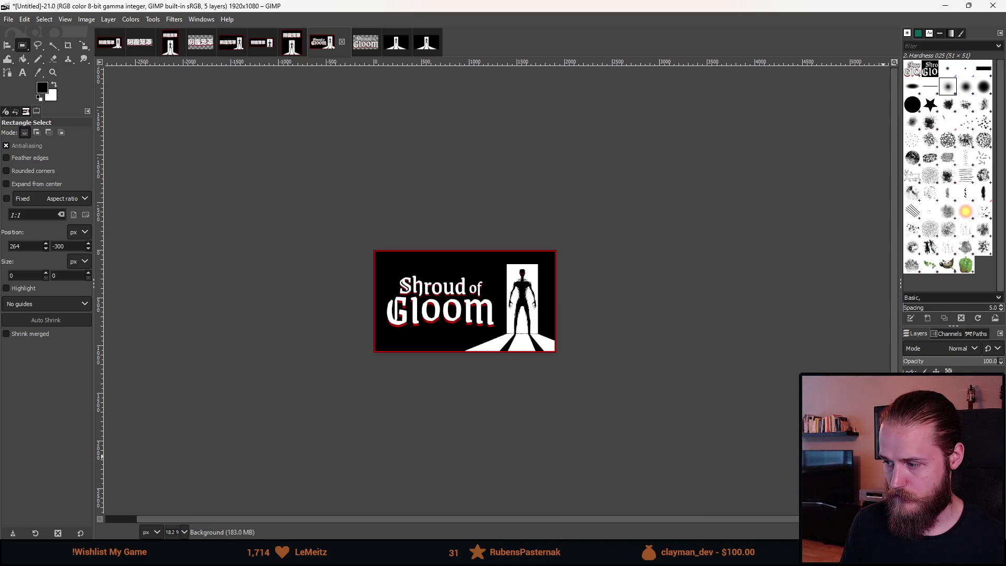
pyautogui.scroll(1, 498, 271)
pyautogui.scroll(3, 515, 337)
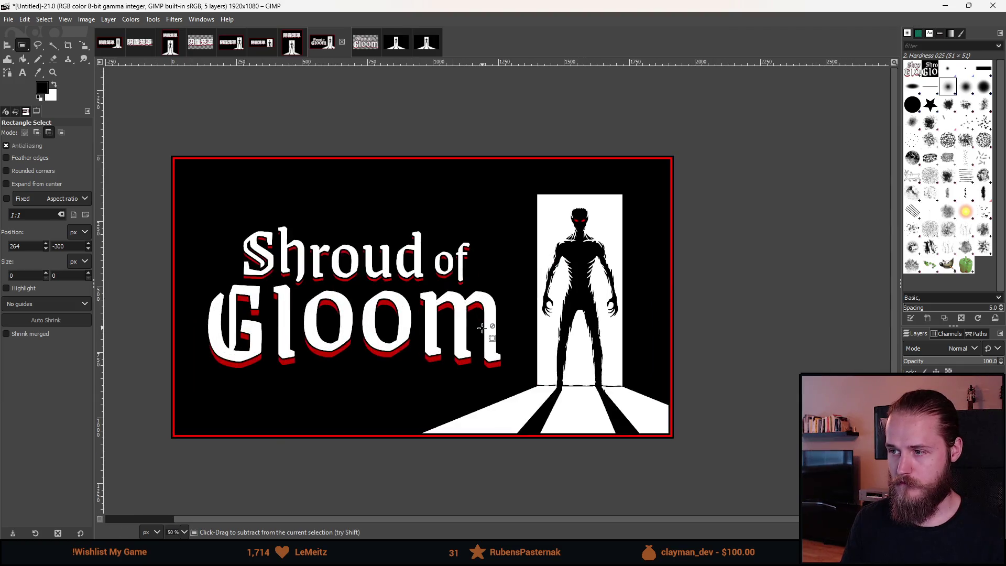
pyautogui.scroll(-3, 483, 327)
pyautogui.scroll(2, 452, 373)
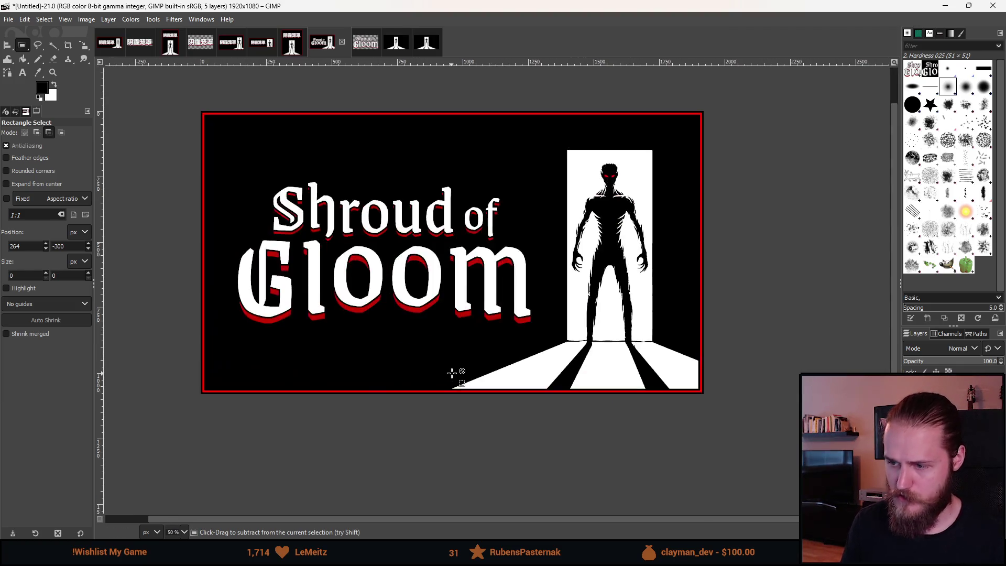
pyautogui.scroll(1, 408, 402)
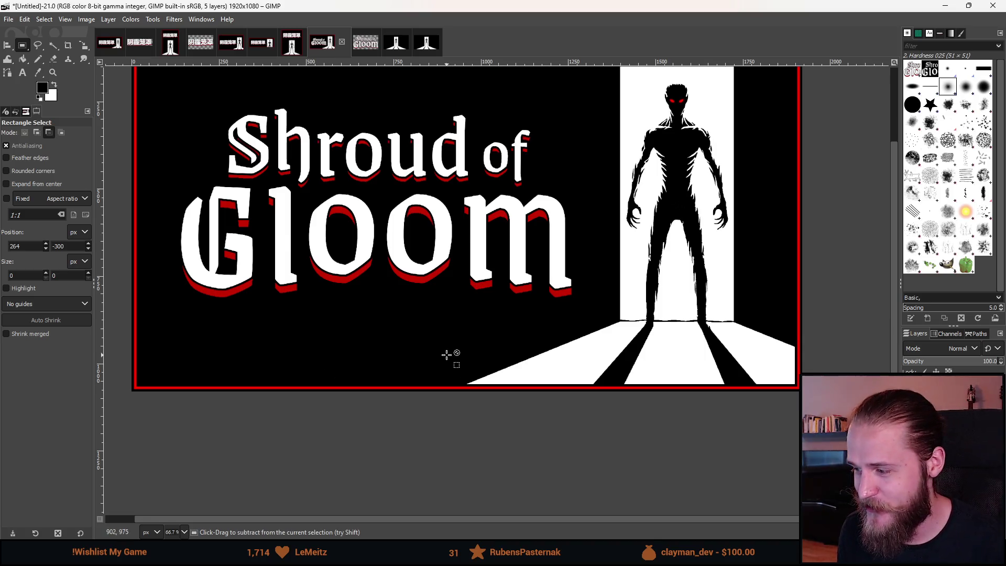
# Pan the view, step back one edit and shrink the selection slightly
pyautogui.keyDown('ctrl'); pyautogui.scroll(-2, 429, 356); pyautogui.keyUp('ctrl')
pyautogui.keyDown('ctrl'); pyautogui.scroll(2, 429, 357); pyautogui.keyUp('ctrl')
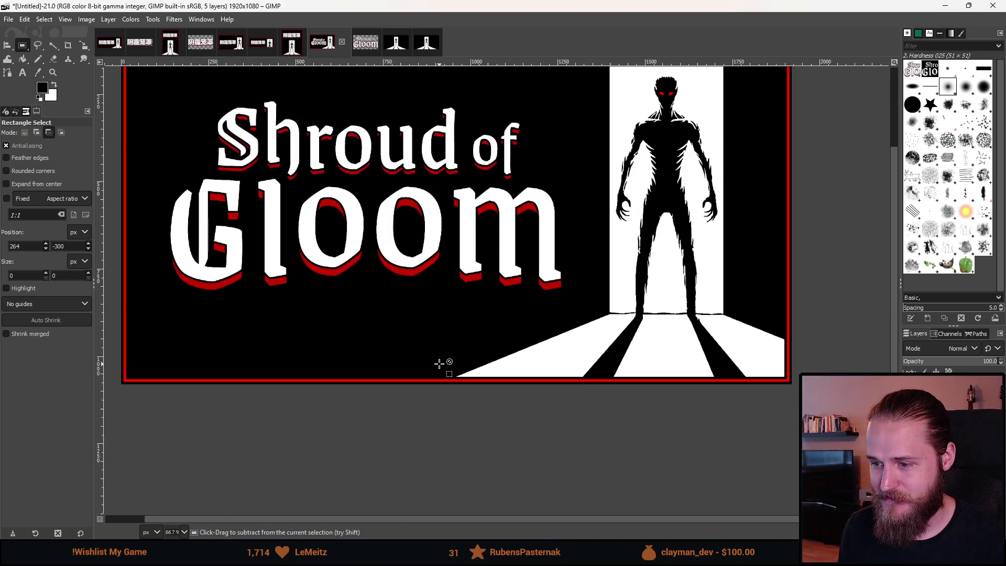
pyautogui.moveTo(423, 359); pyautogui.dragTo(449, 408)
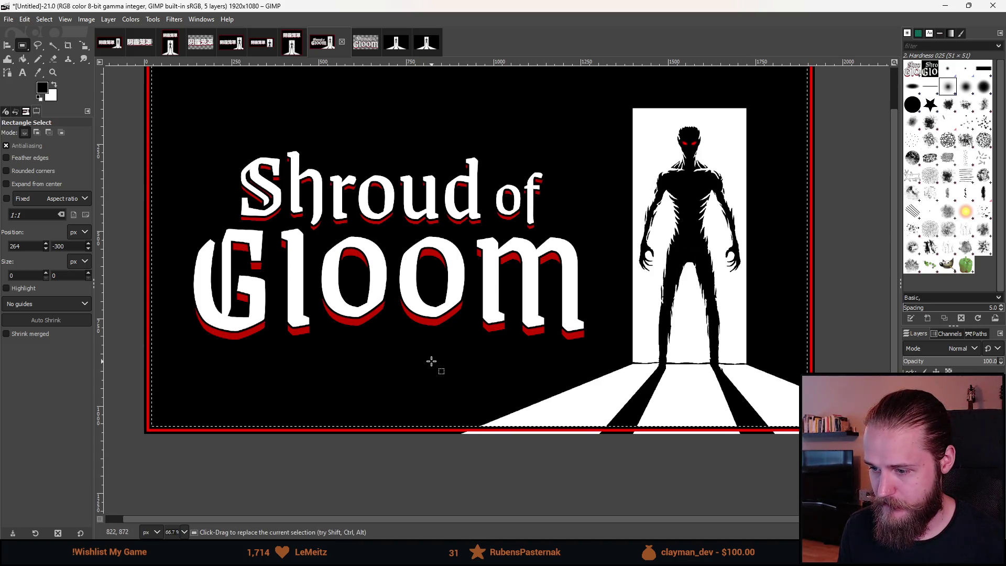
pyautogui.hotkey('ctrl', 'z')
pyautogui.rightClick(447, 339)
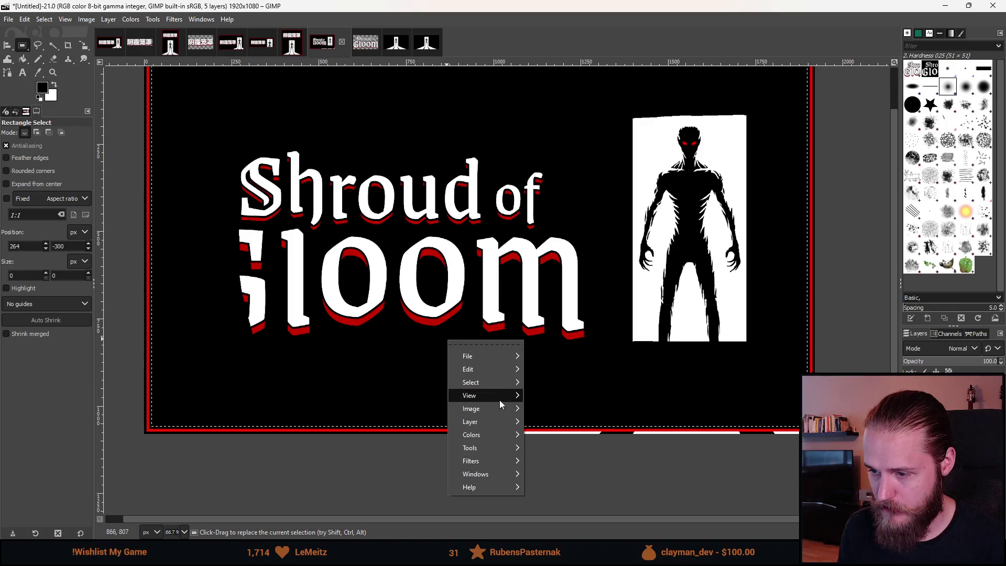
pyautogui.moveTo(501, 382)
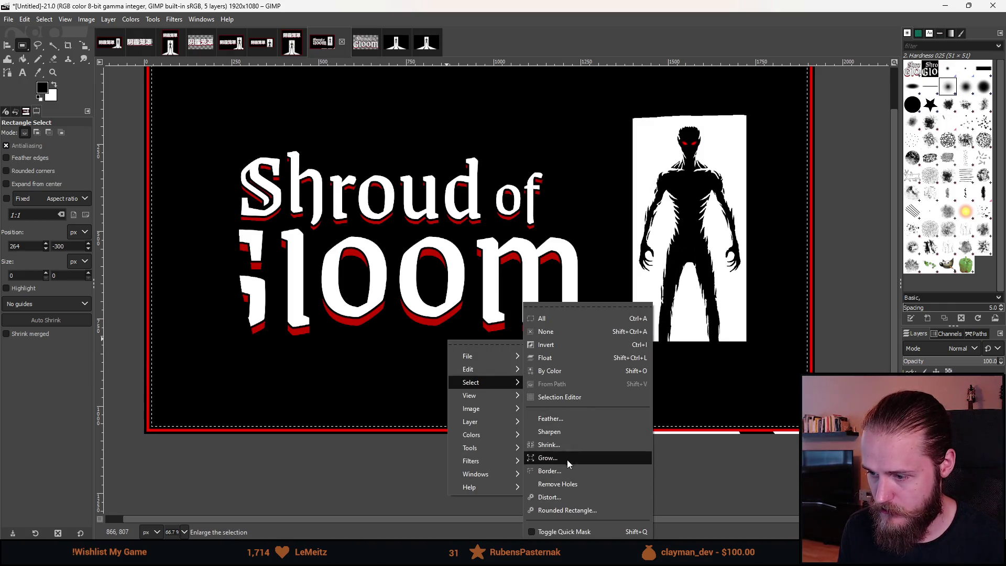
pyautogui.click(567, 444)
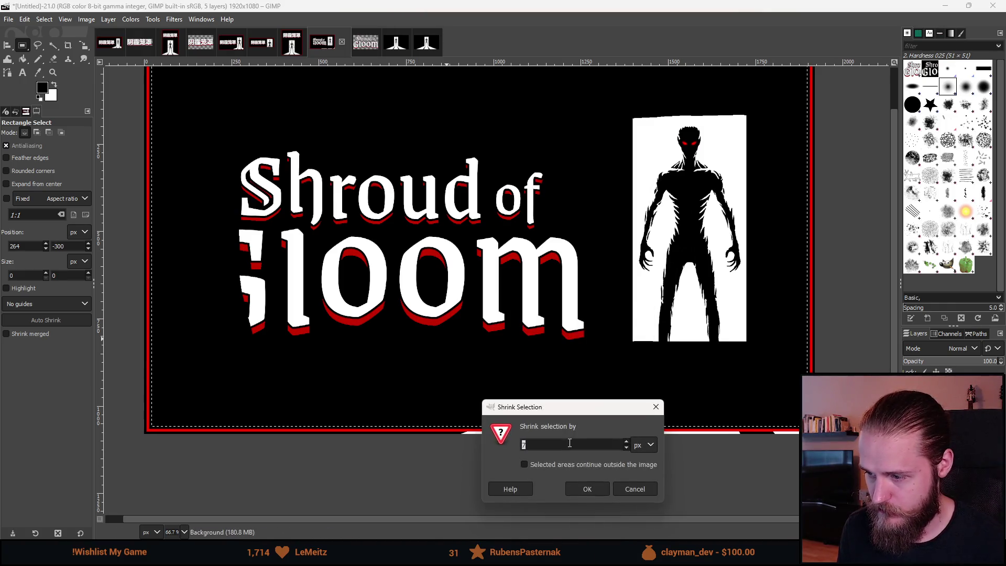
pyautogui.click(587, 488)
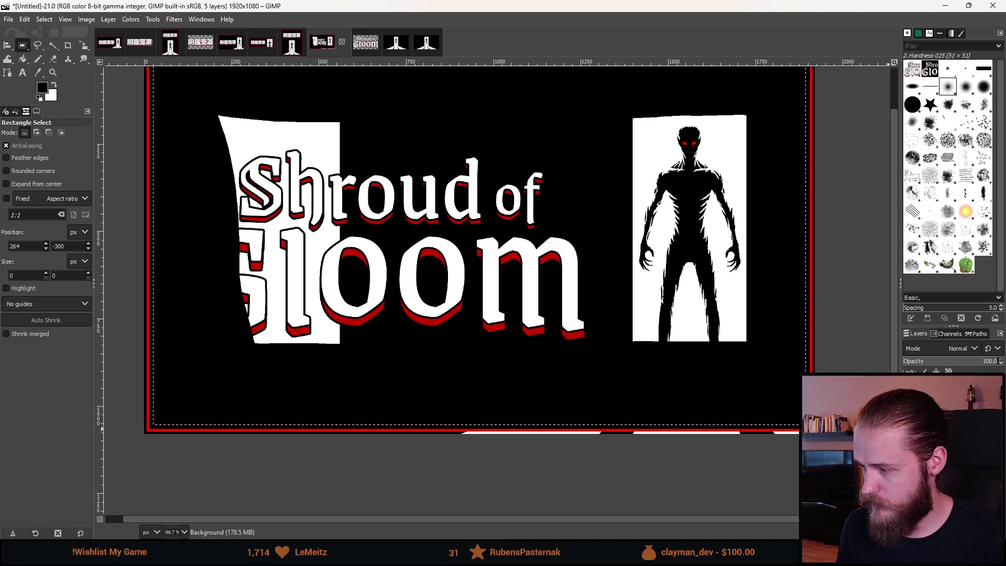
# Undo the white shape behind the title and the black strokes, restoring the inner-edge selection
pyautogui.hotkey('ctrl', 'z')
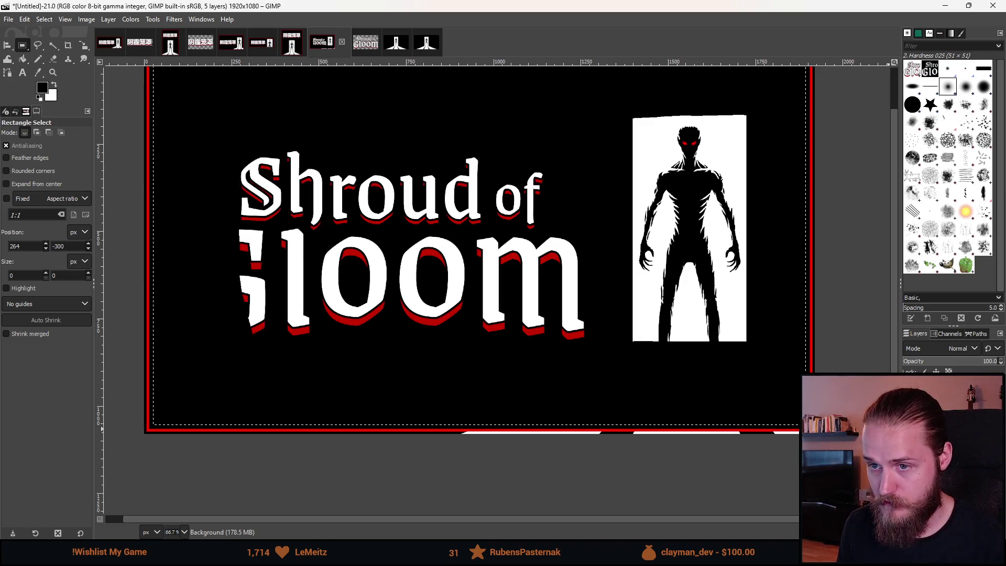
pyautogui.hotkey('ctrl', 'z')
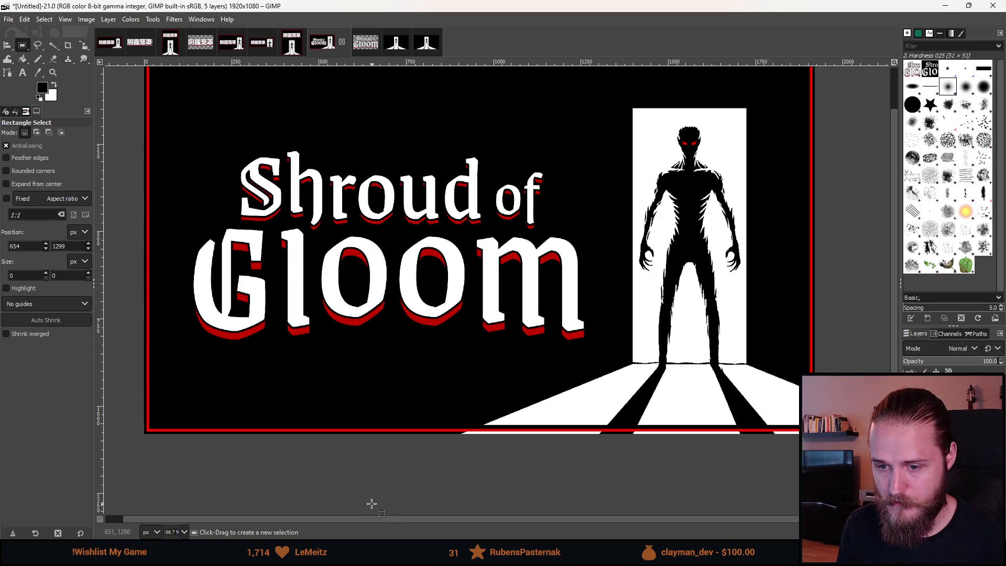
pyautogui.scroll(-2, 383, 469)
pyautogui.scroll(1, 386, 465)
pyautogui.scroll(1, 386, 465)
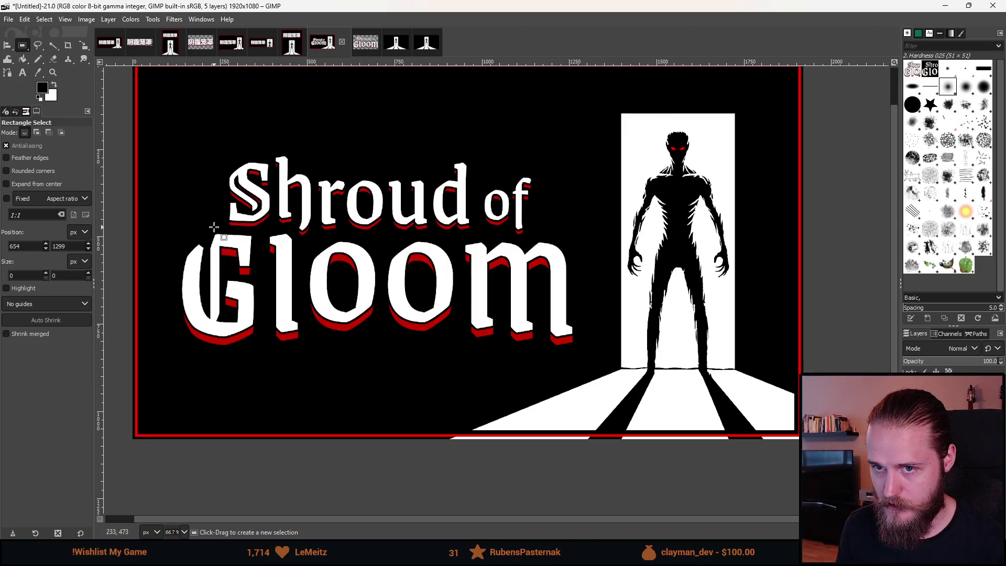
pyautogui.hotkey('ctrl', 'z')
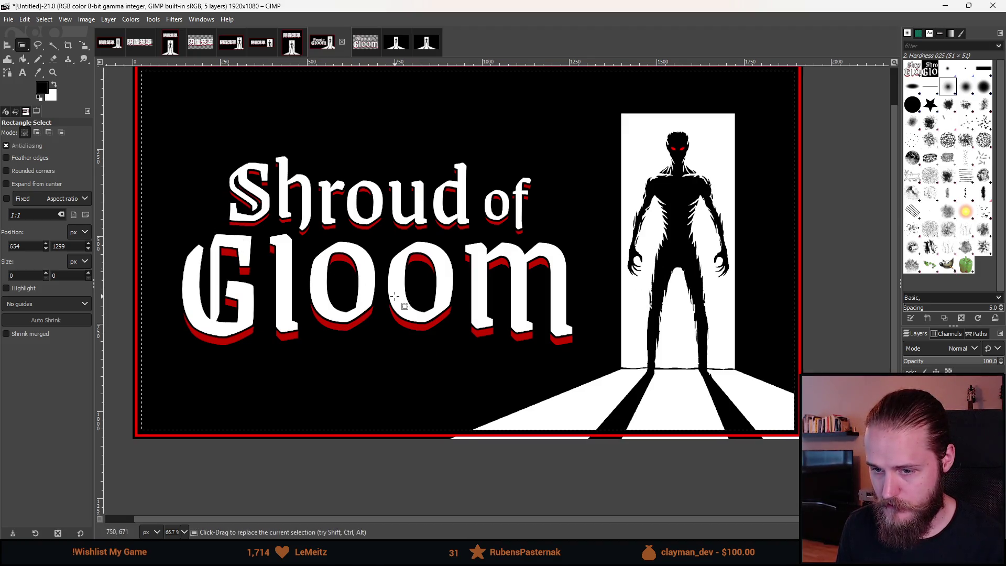
pyautogui.rightClick(394, 297)
pyautogui.moveTo(451, 339)
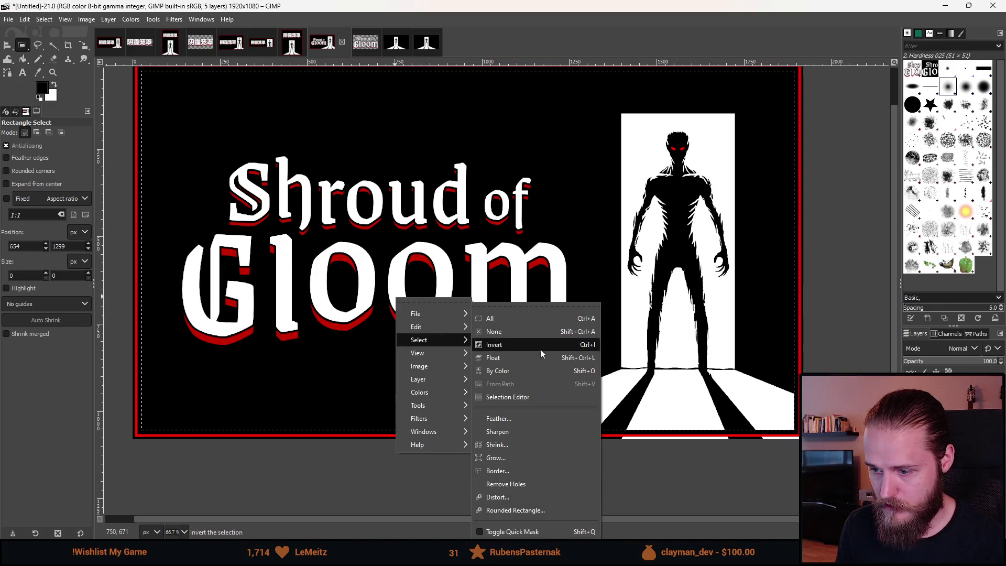